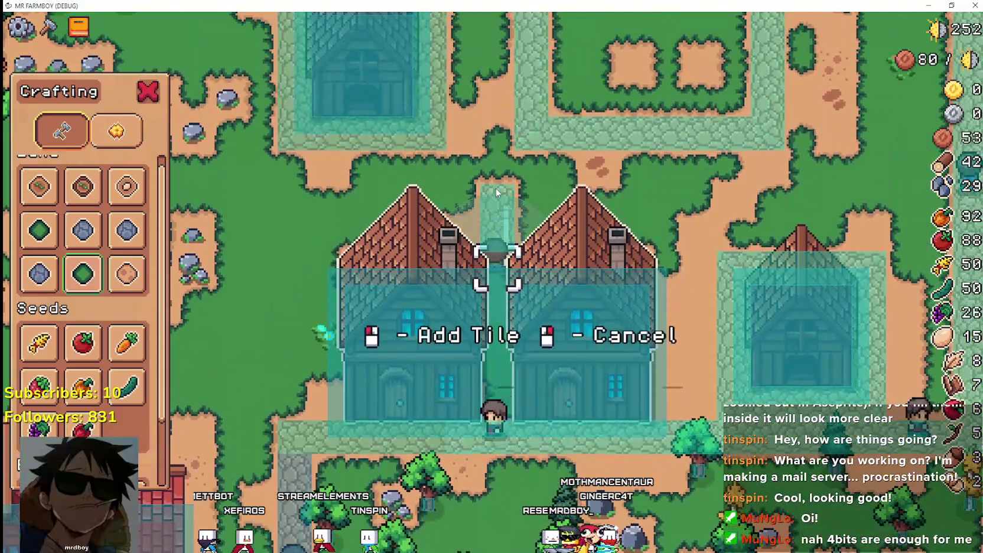
key(a)
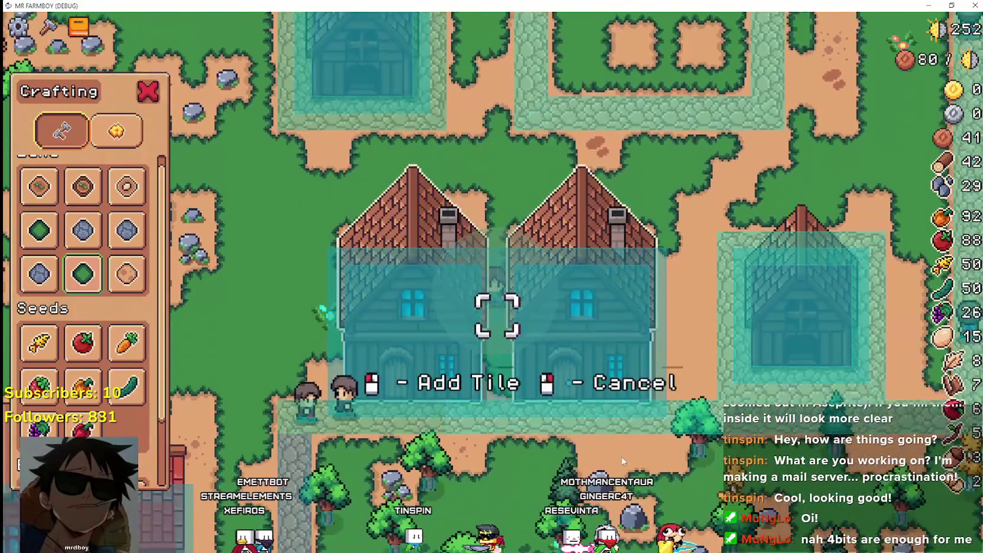
Walk the farmer down between the houses and cancel tile placing.
key(s)
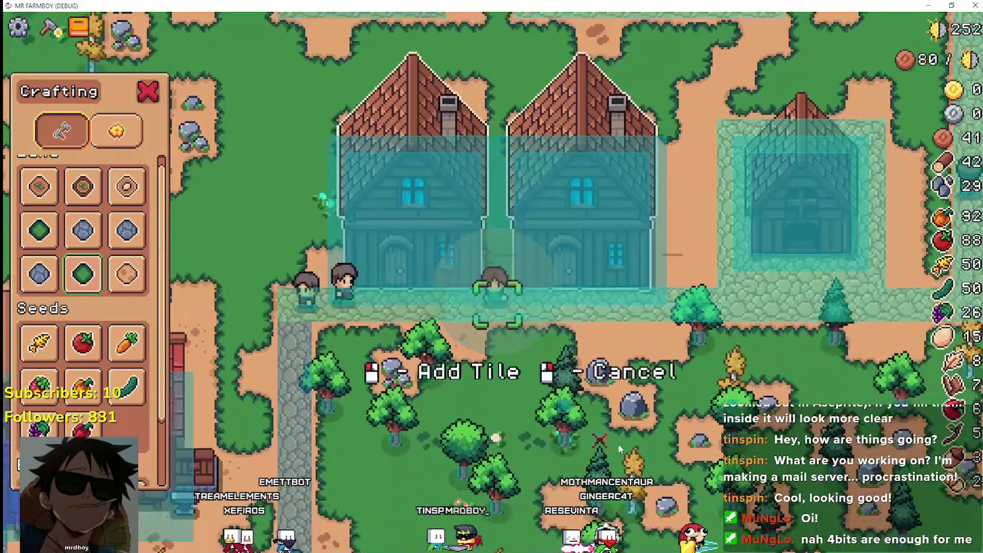
right_click(578, 381)
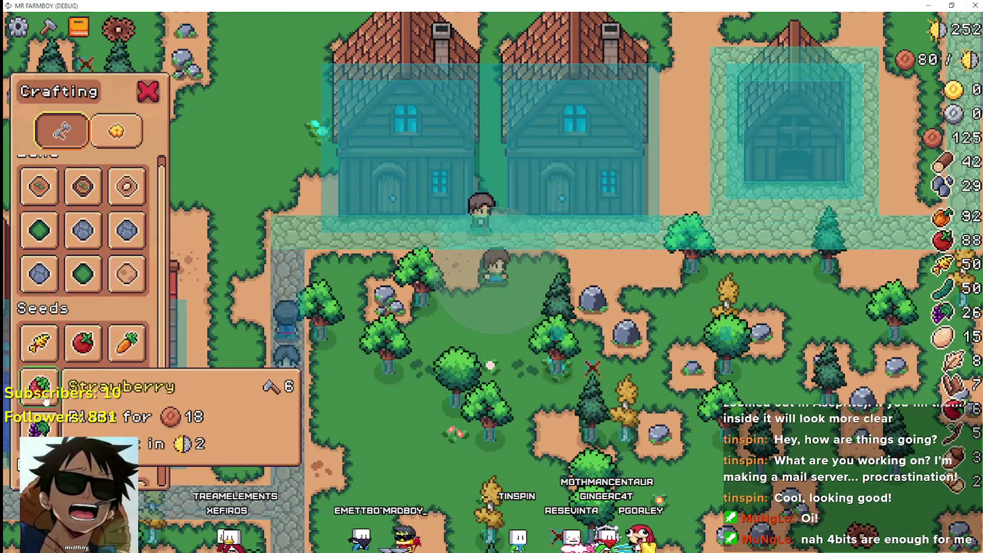
Remove both test houses with the building removal tool, then select House to place.
scroll(39, 378, down, 2)
click(39, 416)
click(564, 321)
key(a)
click(547, 317)
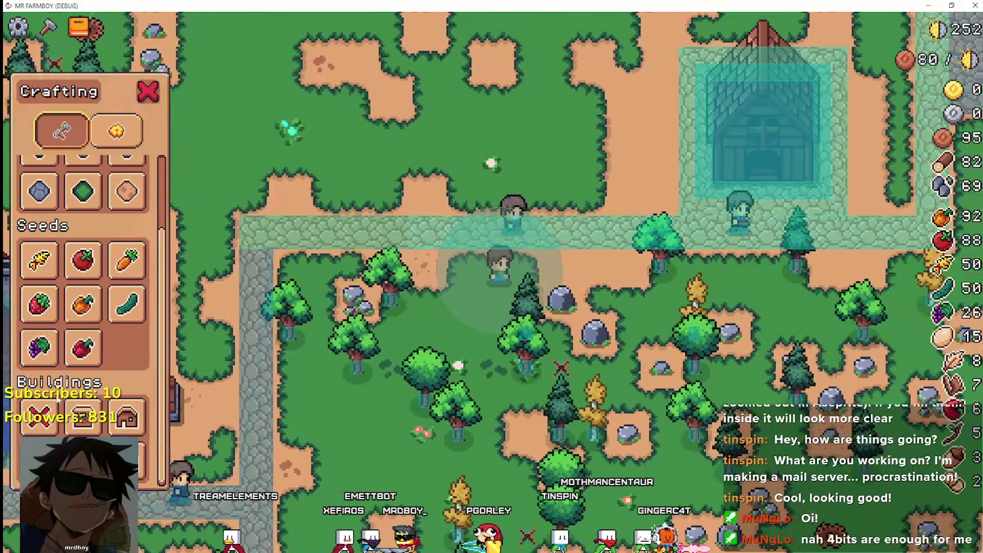
click(126, 416)
scroll(289, 251, up, 2)
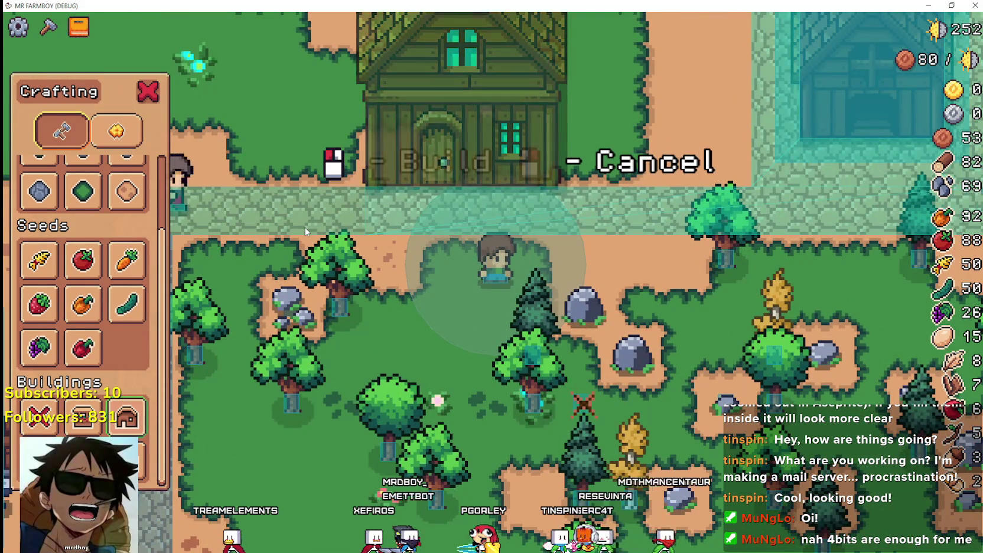
scroll(307, 231, down, 1)
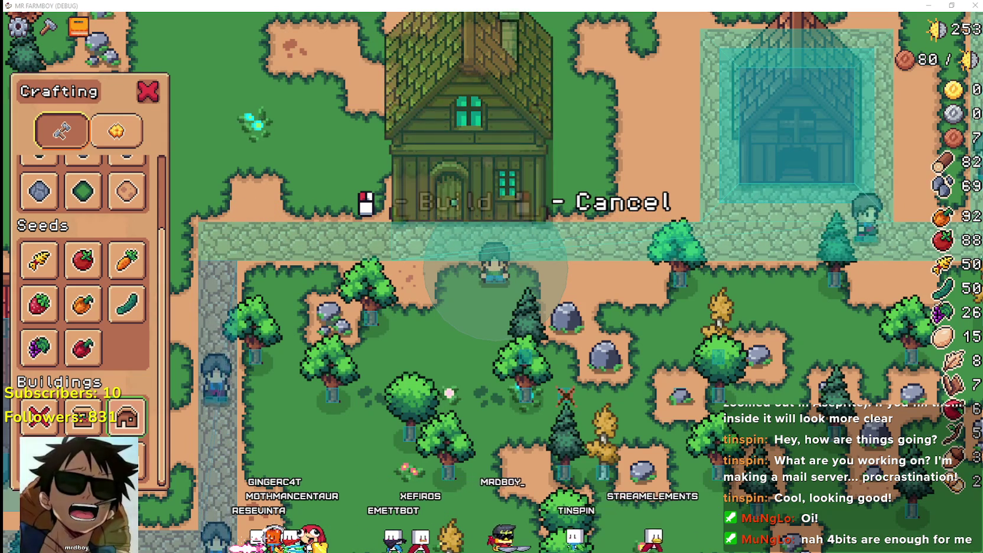
key(alt+Tab)
Review HouseT lines 107–109, including the 62 width, then rerun the game.
click(793, 266)
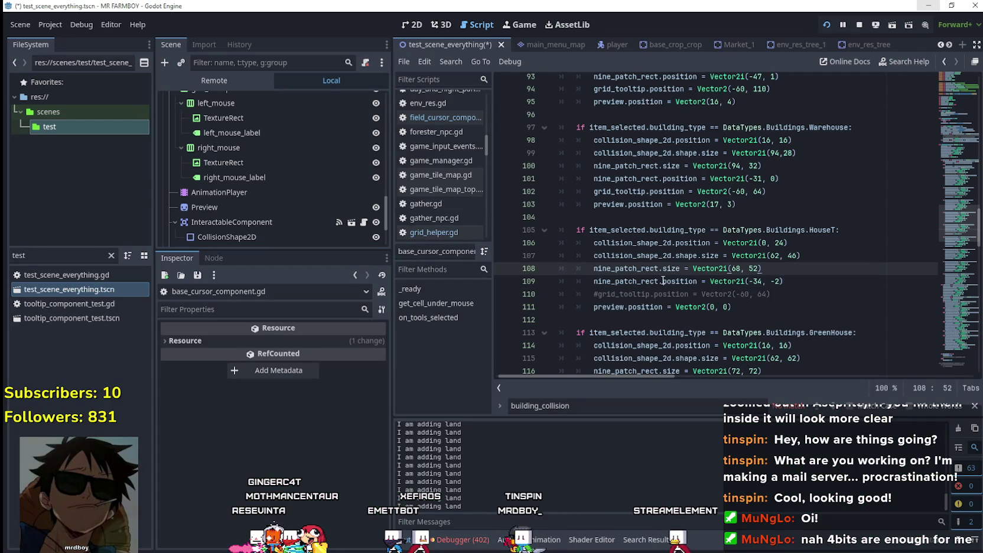
click(786, 282)
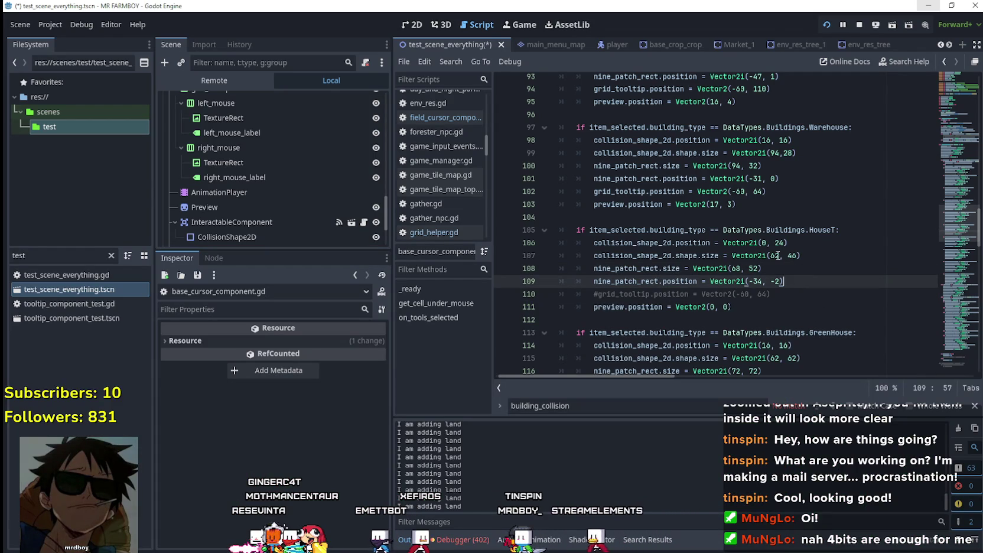
click(770, 256)
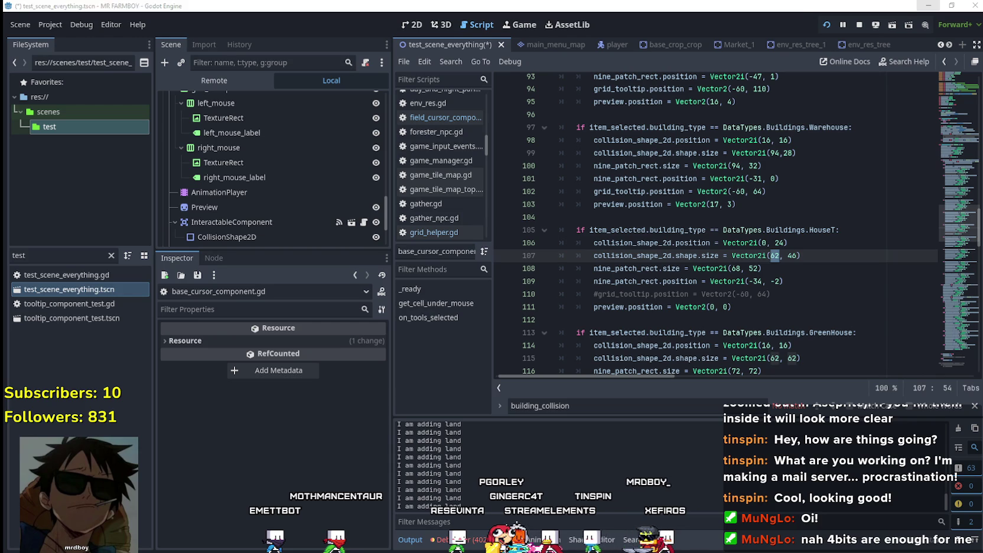
key(alt+Tab)
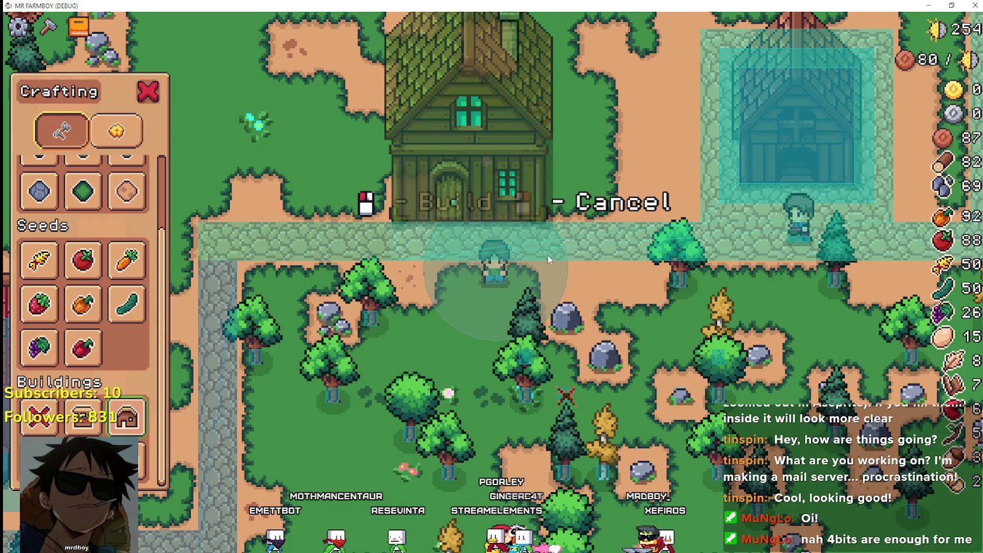
Walk the house preview around the farm and build a house beside the stone path.
scroll(541, 246, up, 3)
key(s)
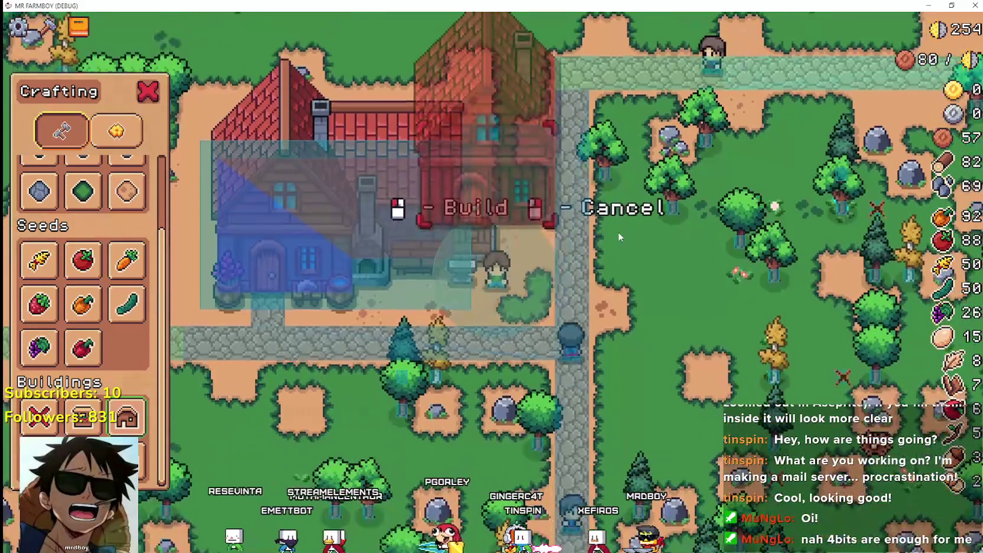
key(w)
key(d)
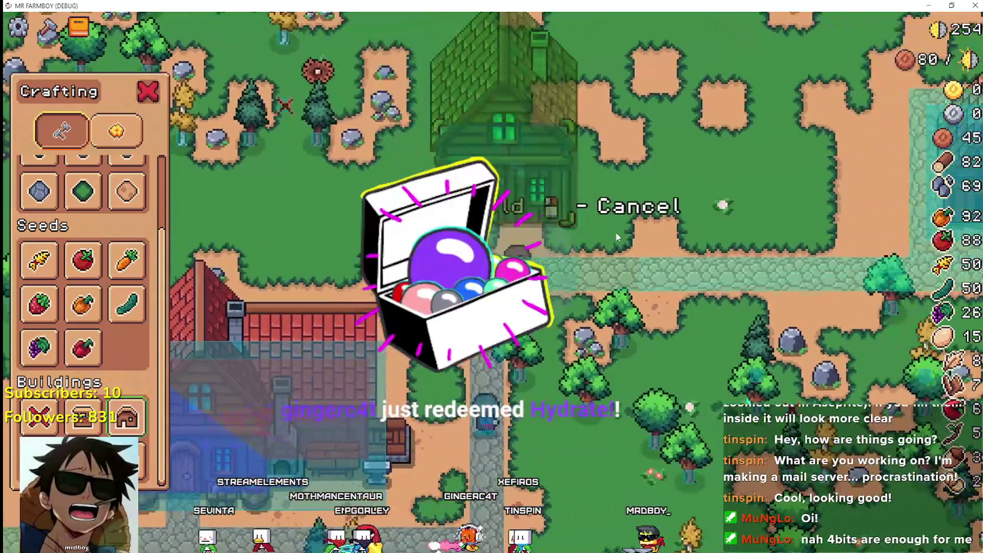
key(d)
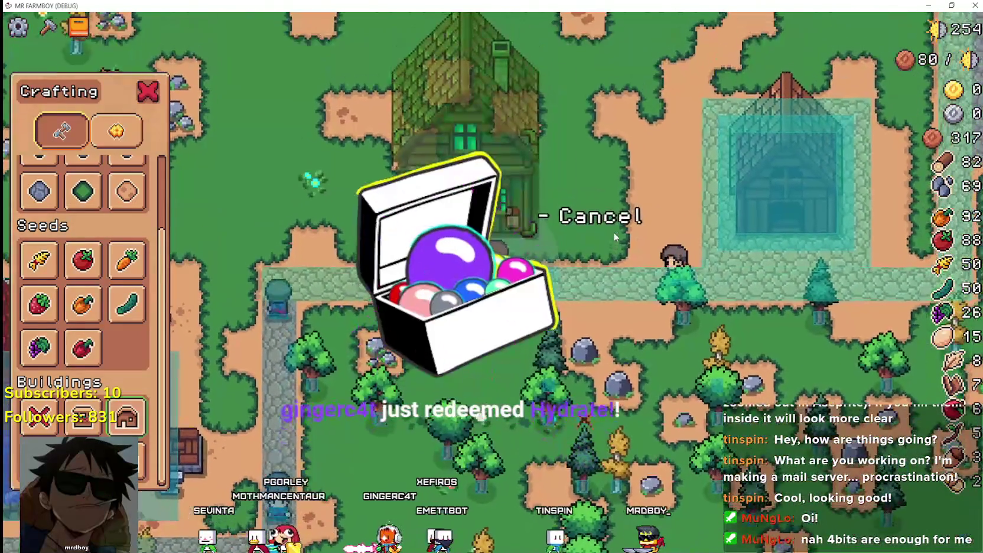
key(s)
key(d)
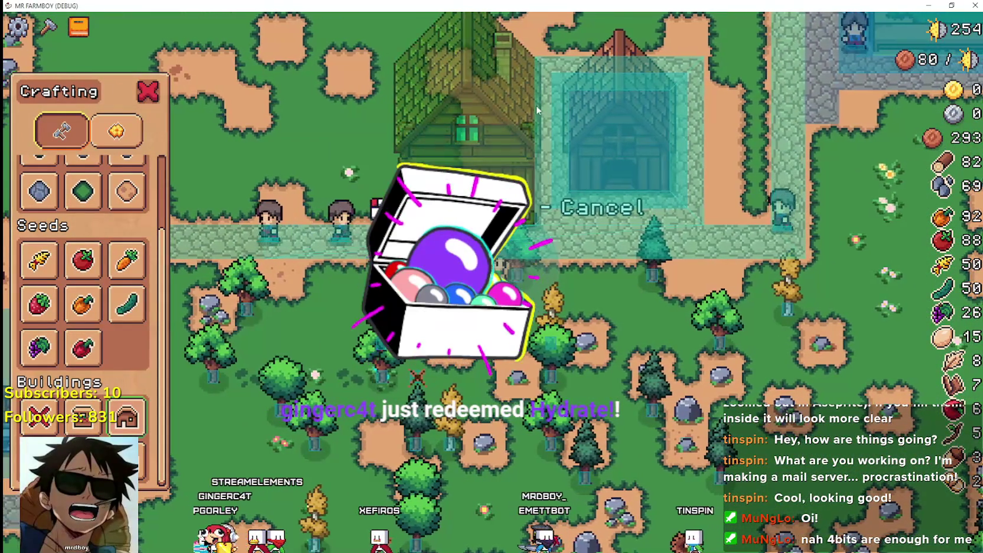
key(a)
key(a)
click(591, 275)
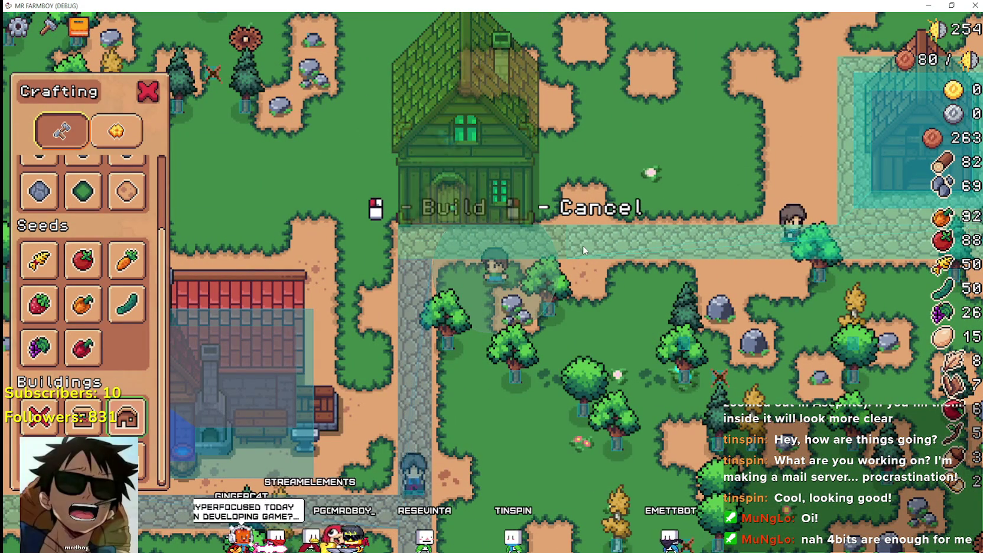
Try placing houses above the path nineteen times, dropping a resource count from 87 to -27.
click(582, 246)
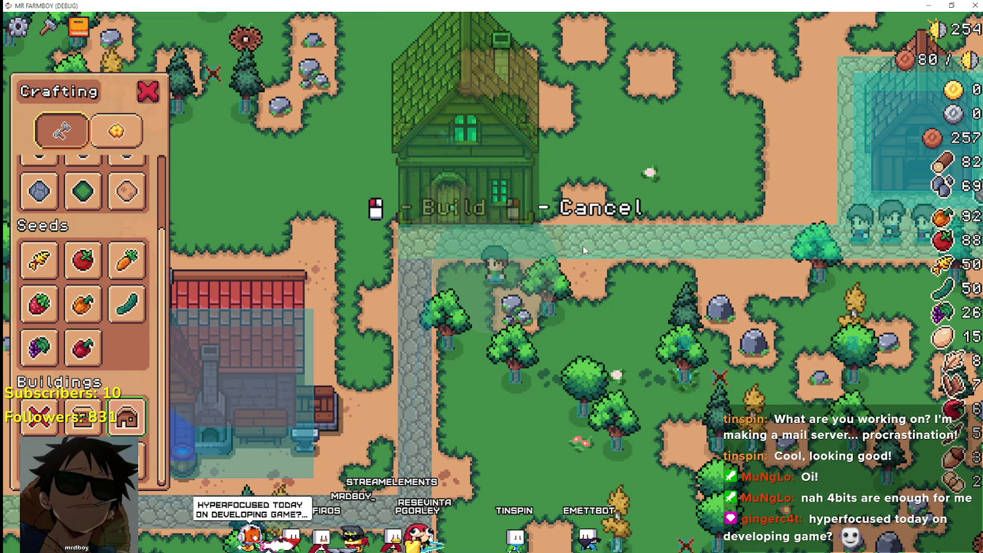
click(582, 245)
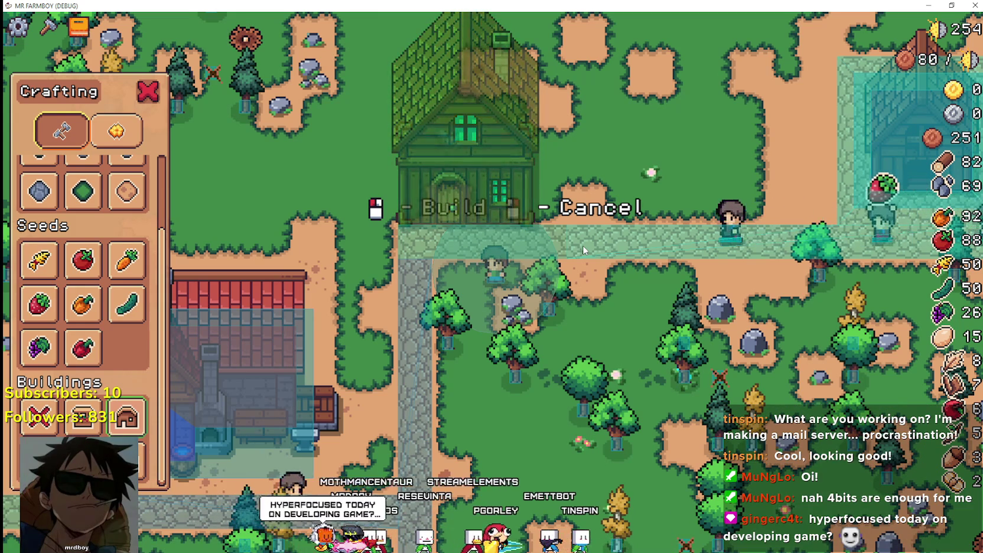
click(582, 245)
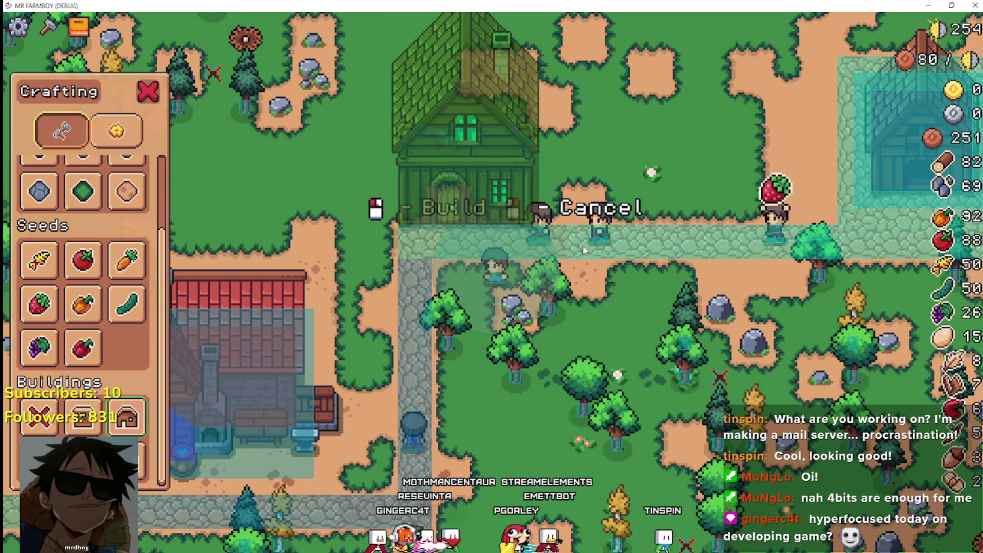
click(583, 245)
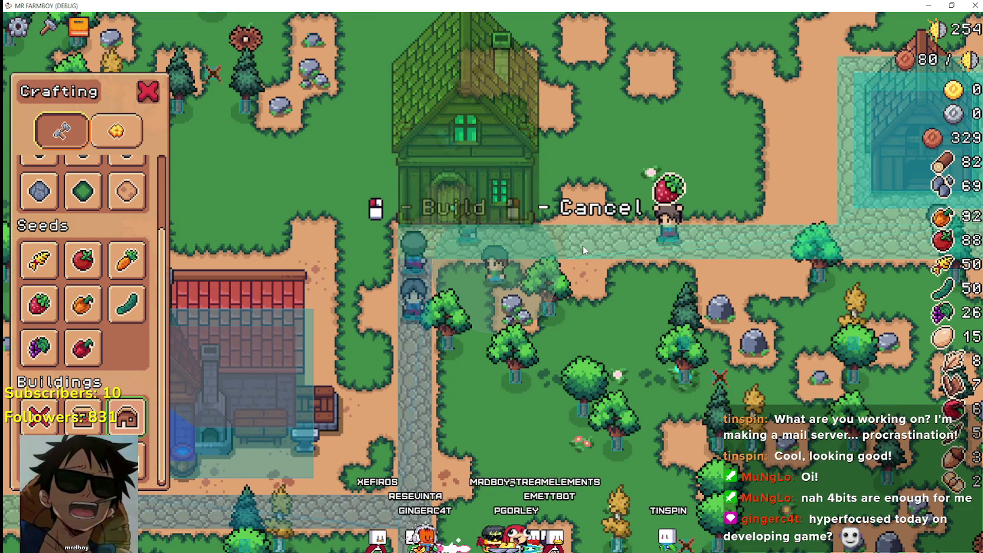
click(582, 245)
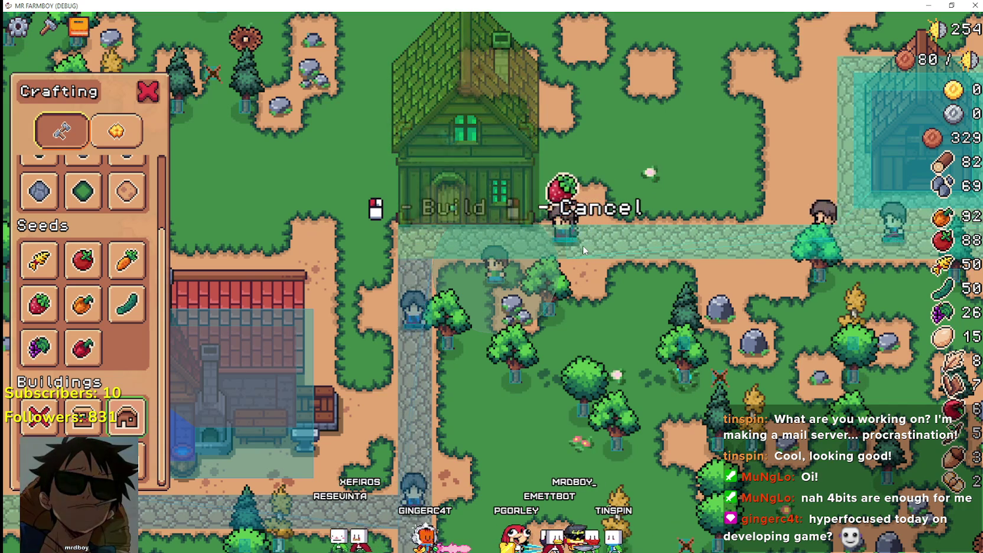
click(583, 245)
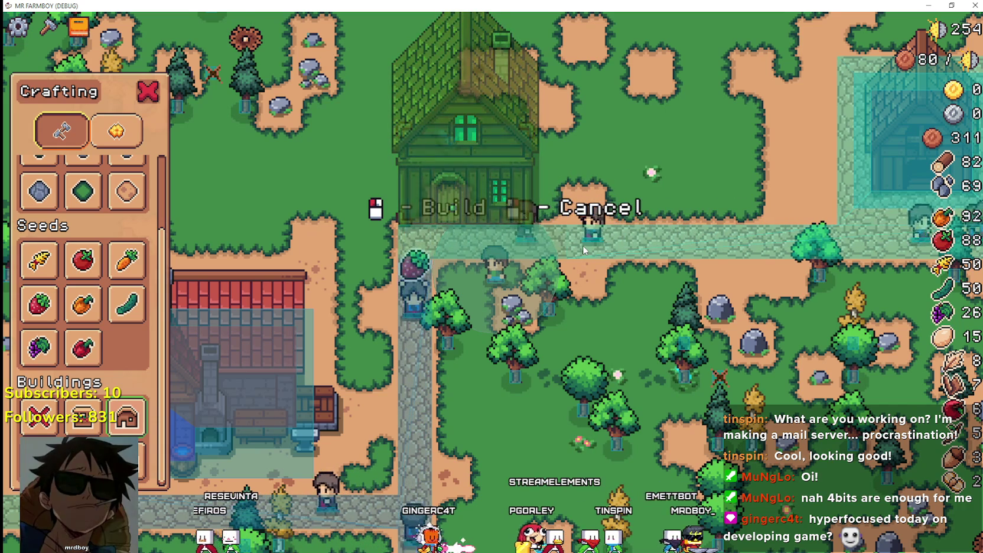
click(582, 245)
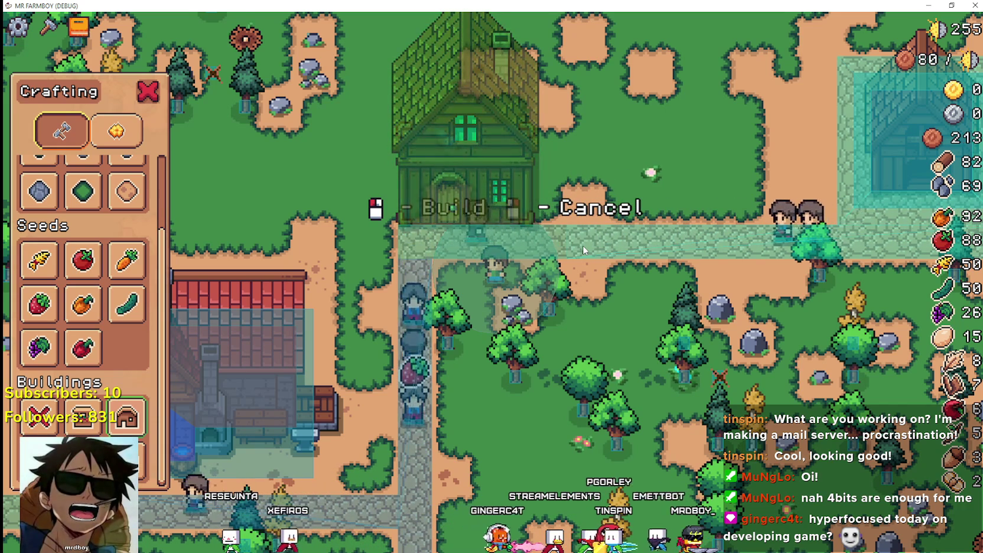
click(582, 245)
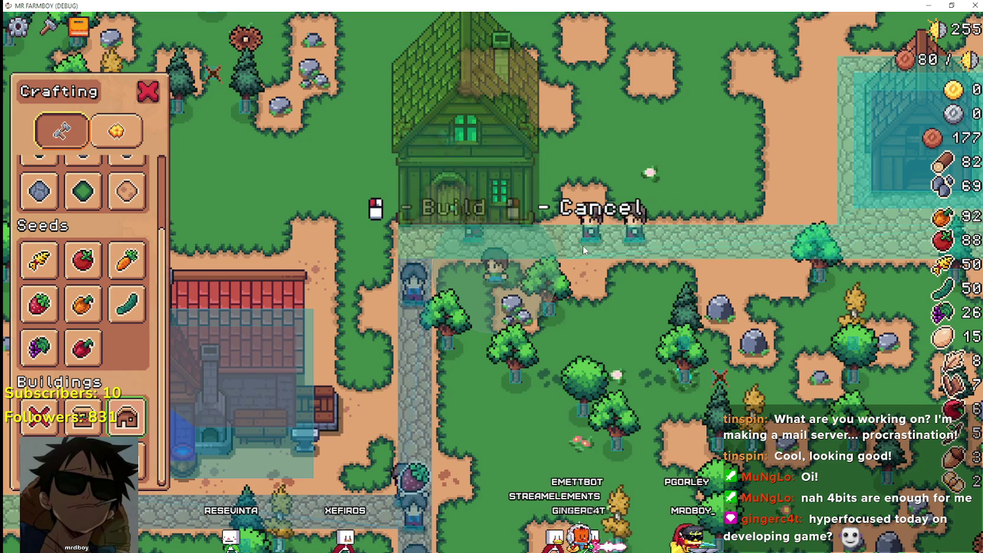
click(582, 245)
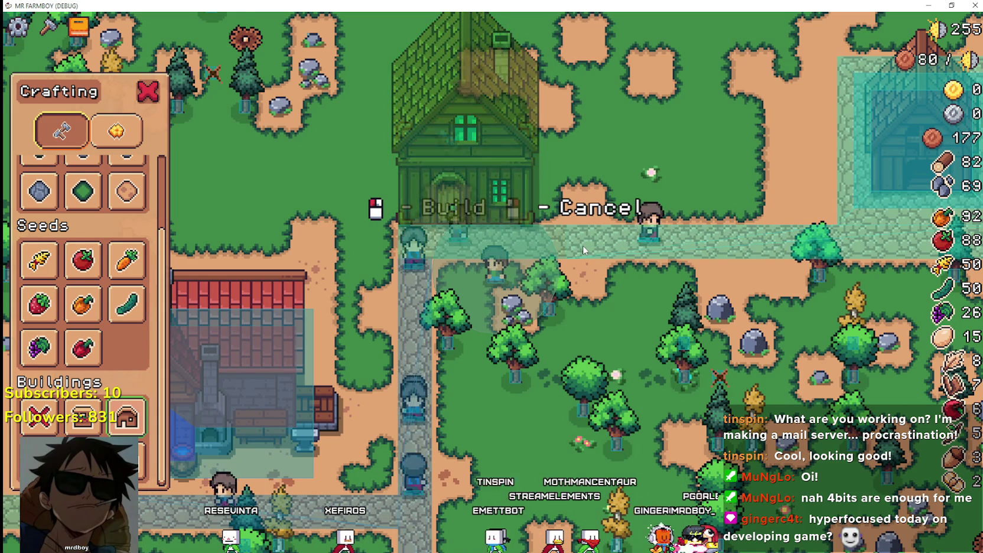
click(582, 245)
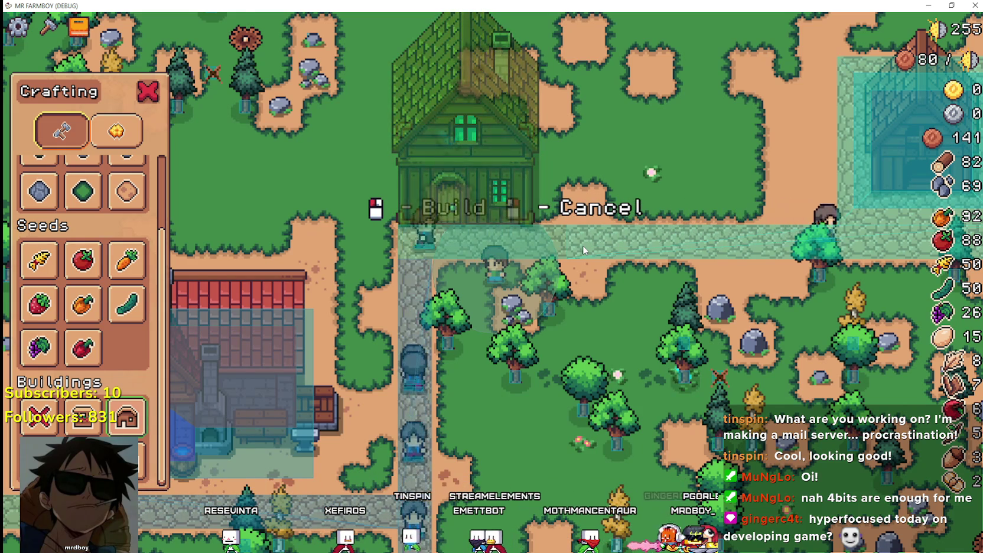
click(583, 246)
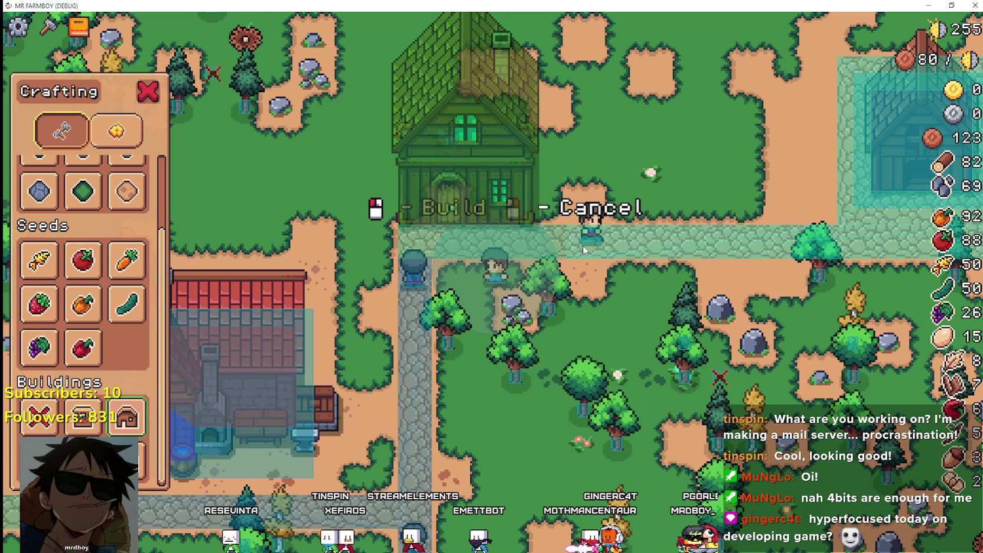
click(582, 245)
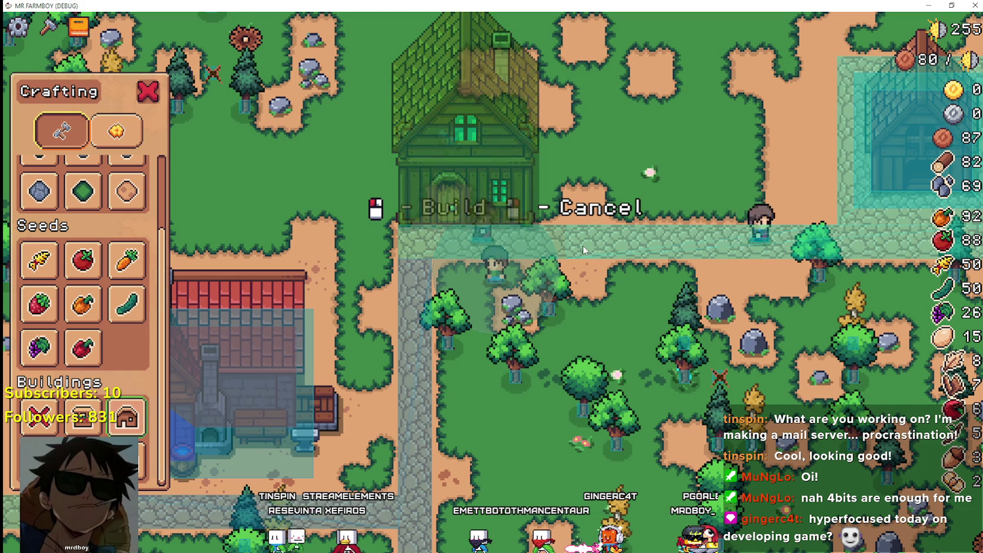
click(582, 245)
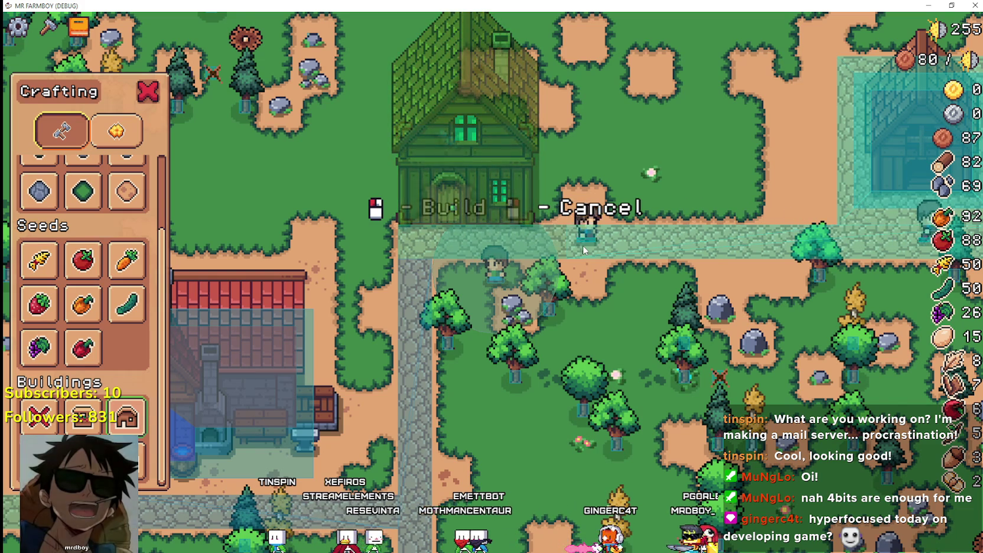
click(583, 245)
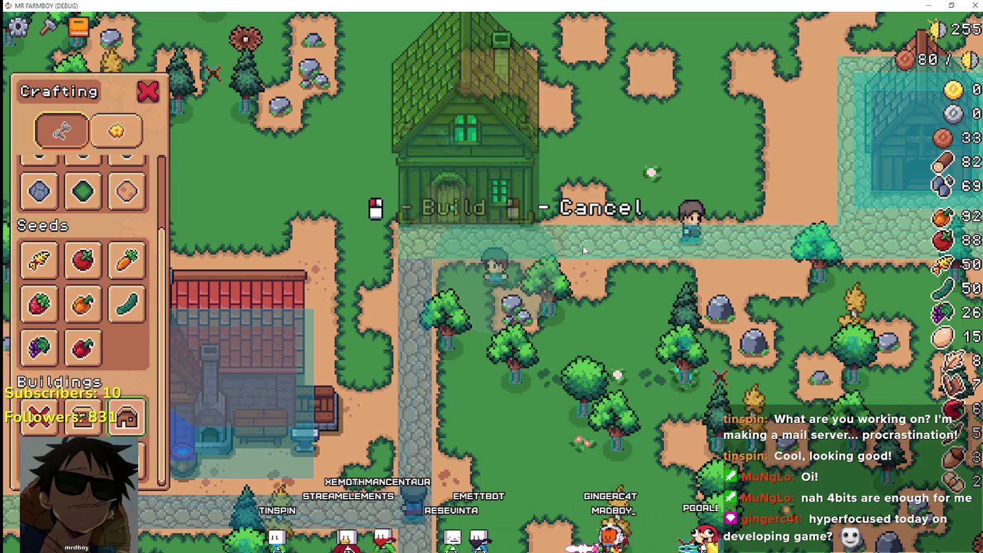
click(582, 246)
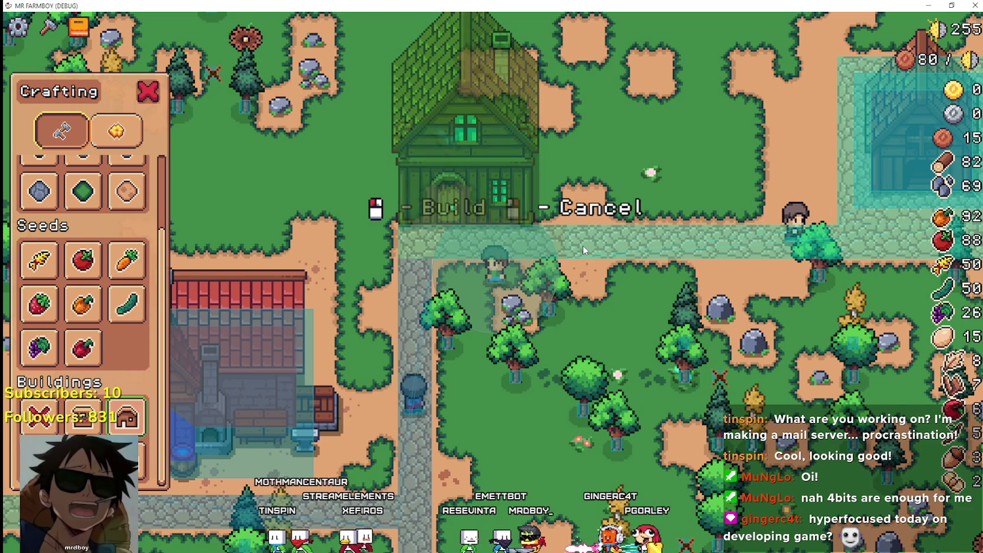
click(582, 246)
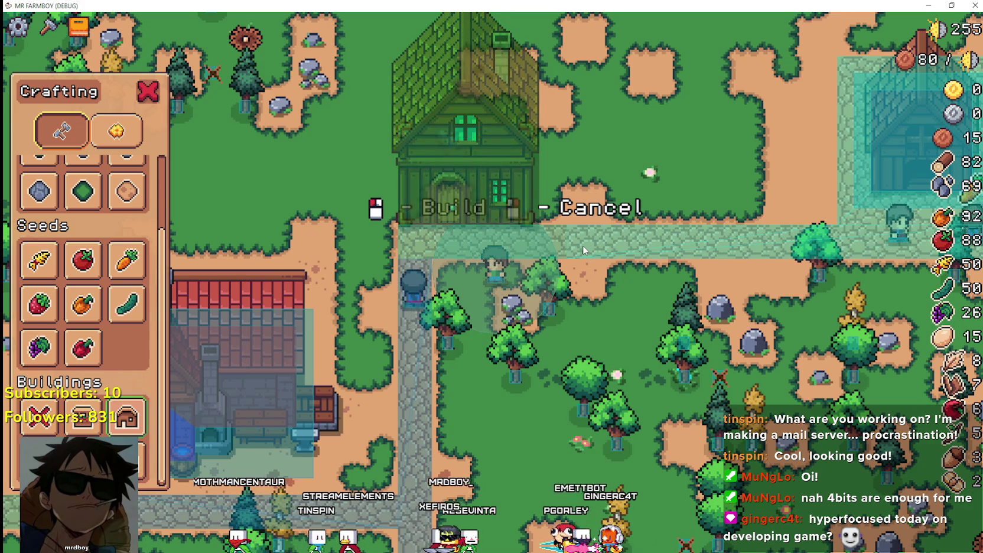
click(582, 245)
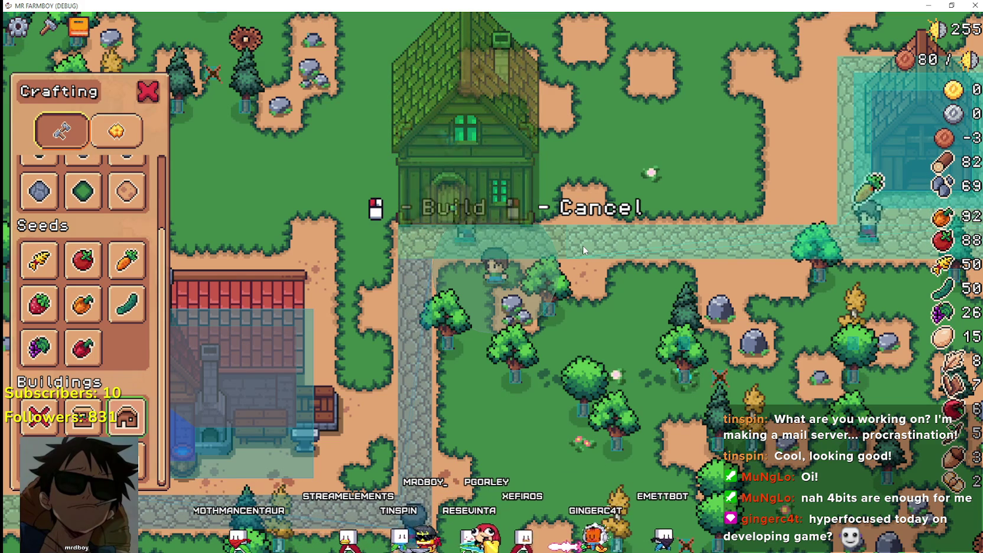
click(582, 245)
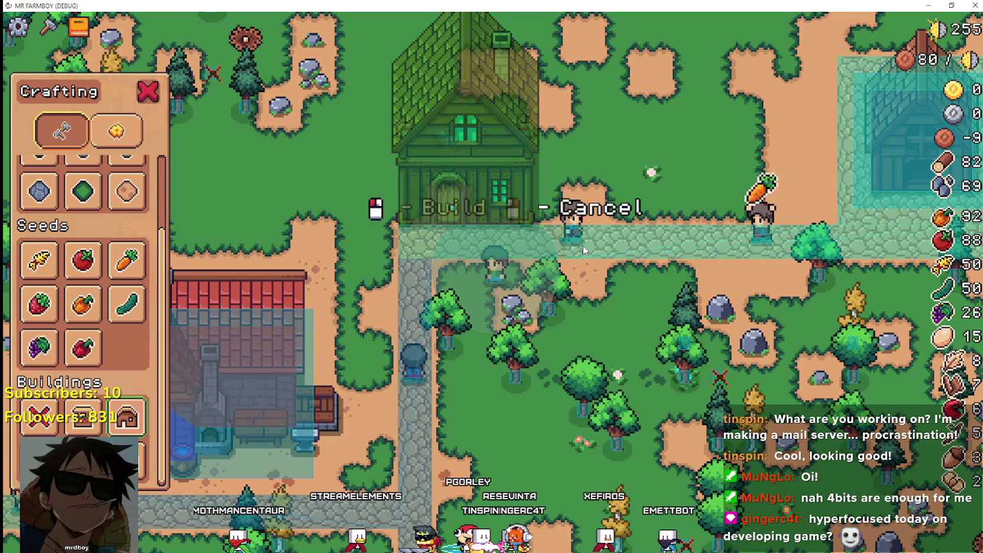
click(582, 246)
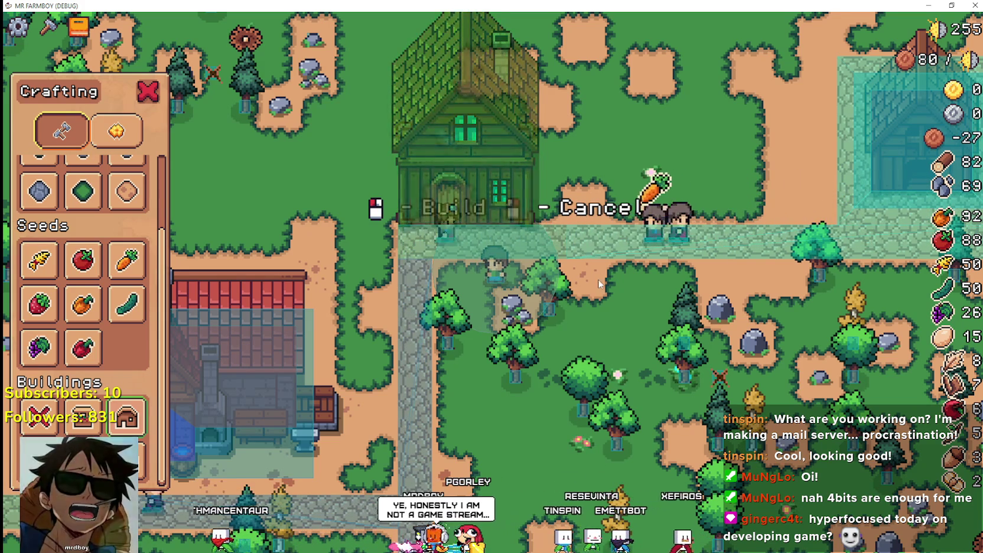
Walk the house preview over and off the existing house, then return to the Godot script.
key(d)
key(a)
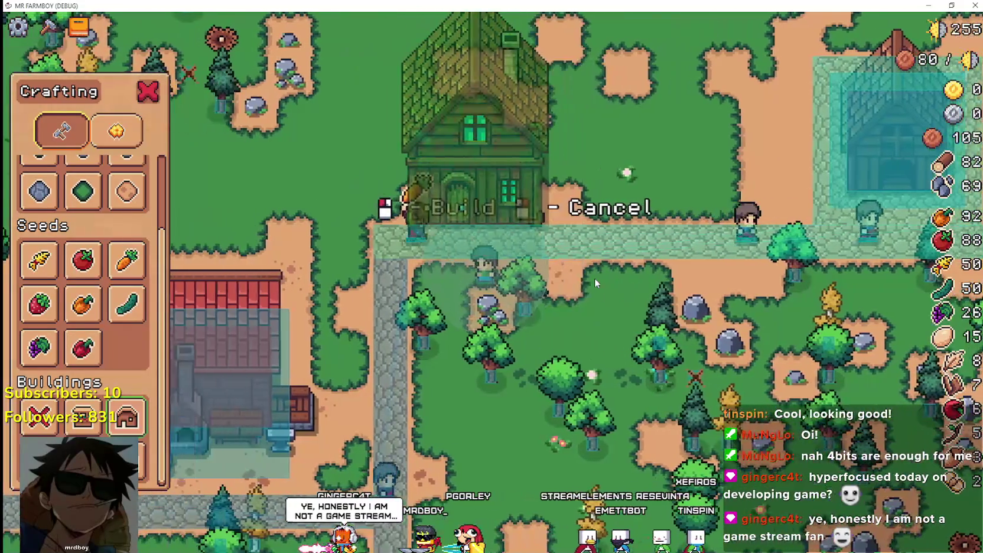
key(s)
key(d)
key(s)
key(w)
key(d)
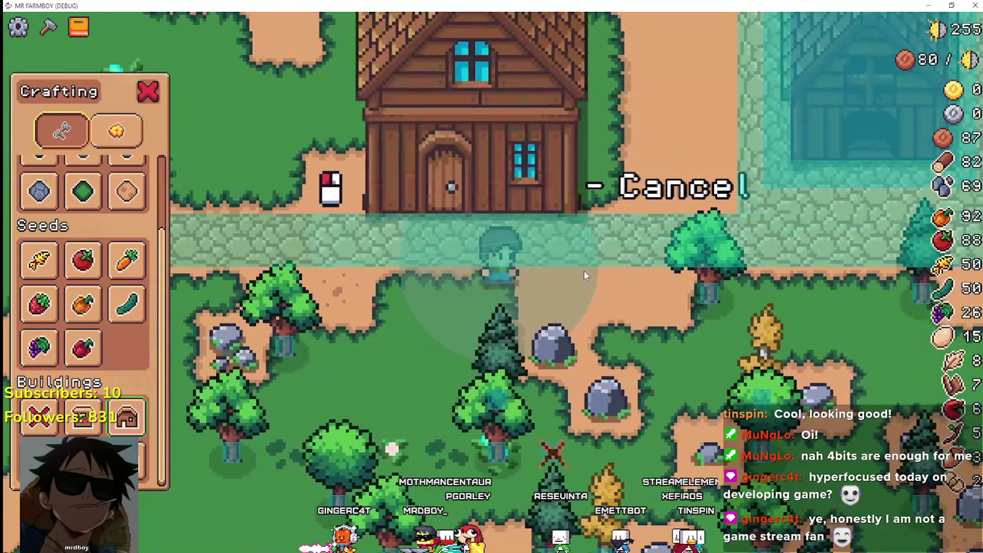
scroll(584, 270, down, 3)
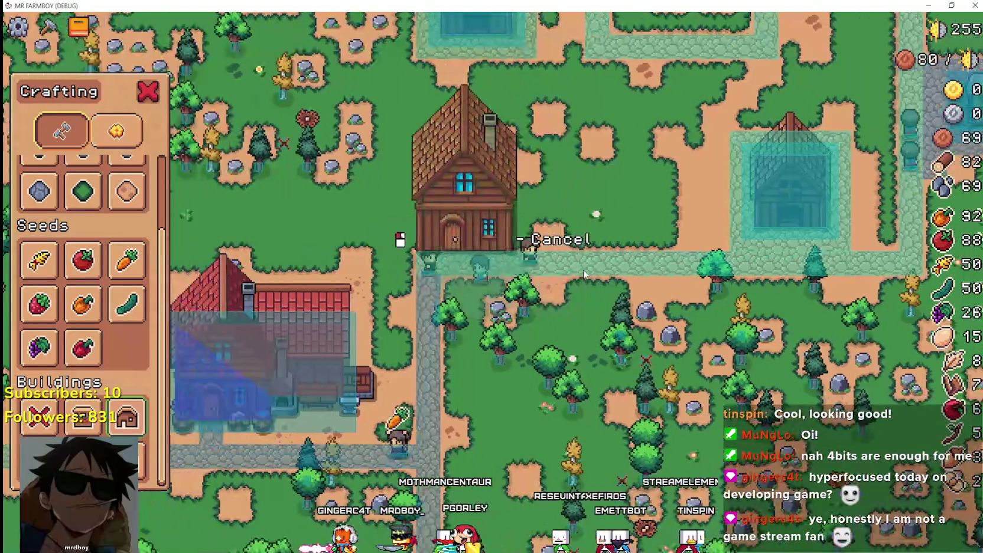
key(a)
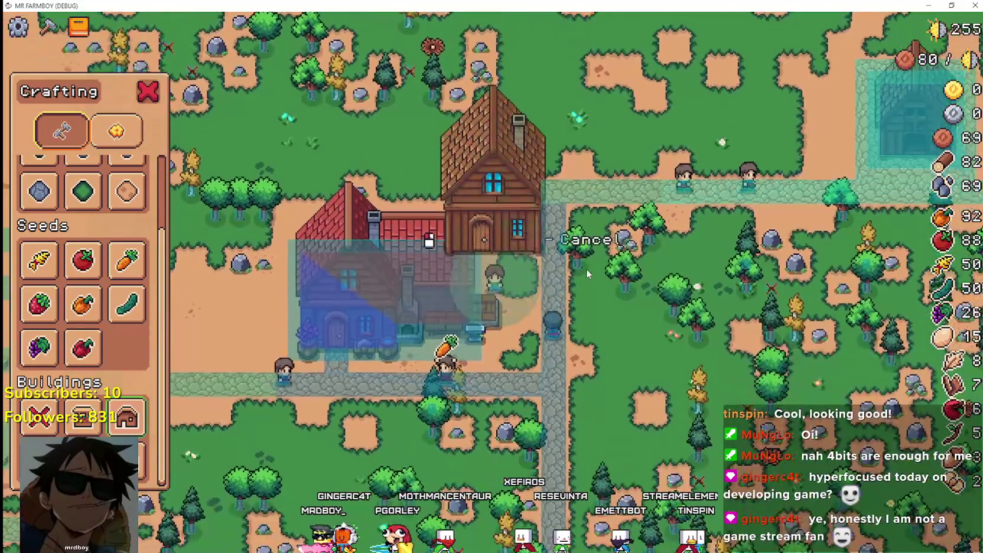
scroll(587, 269, up, 3)
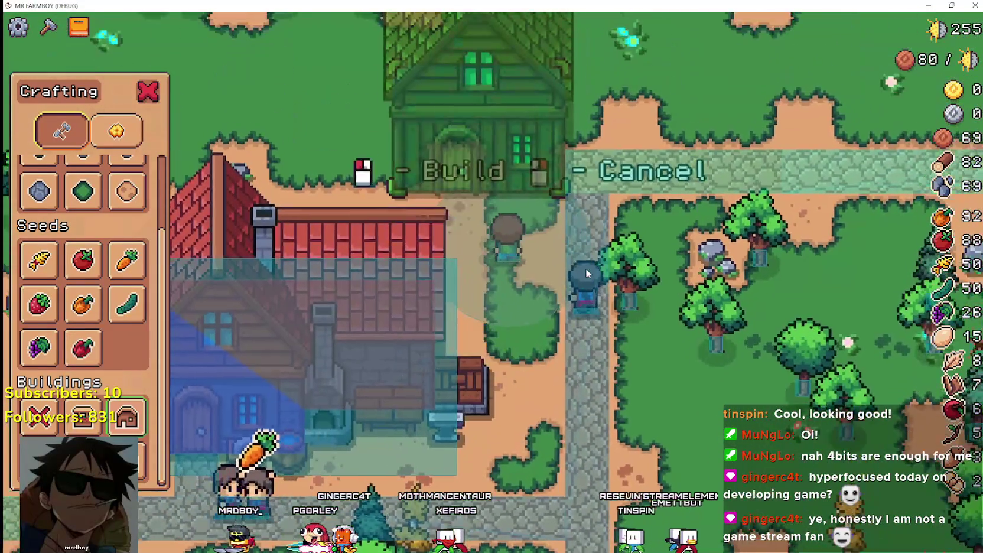
scroll(585, 268, down, 3)
key(alt+Tab)
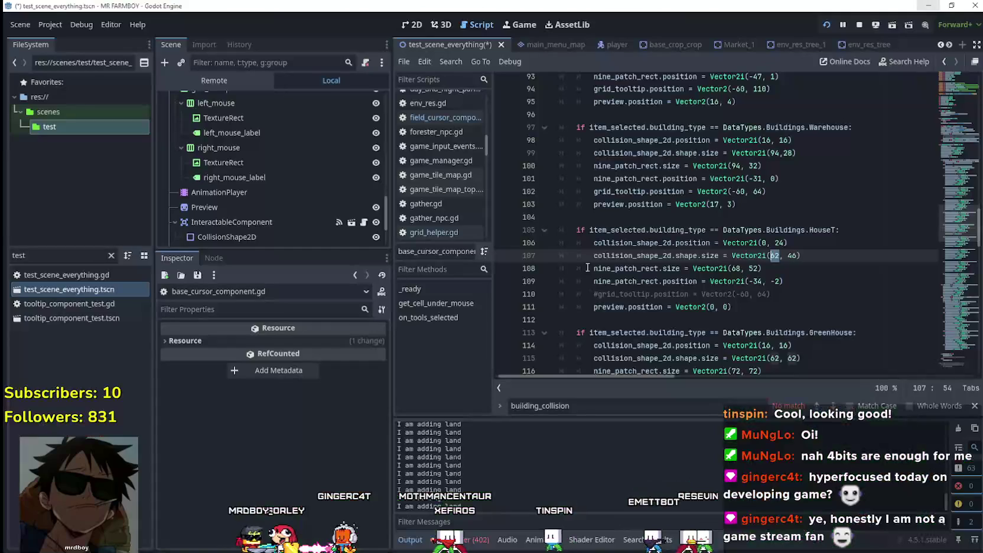
Change the HouseT collision size on line 107 to Vector2i(64, 48) and save the script.
click(609, 216)
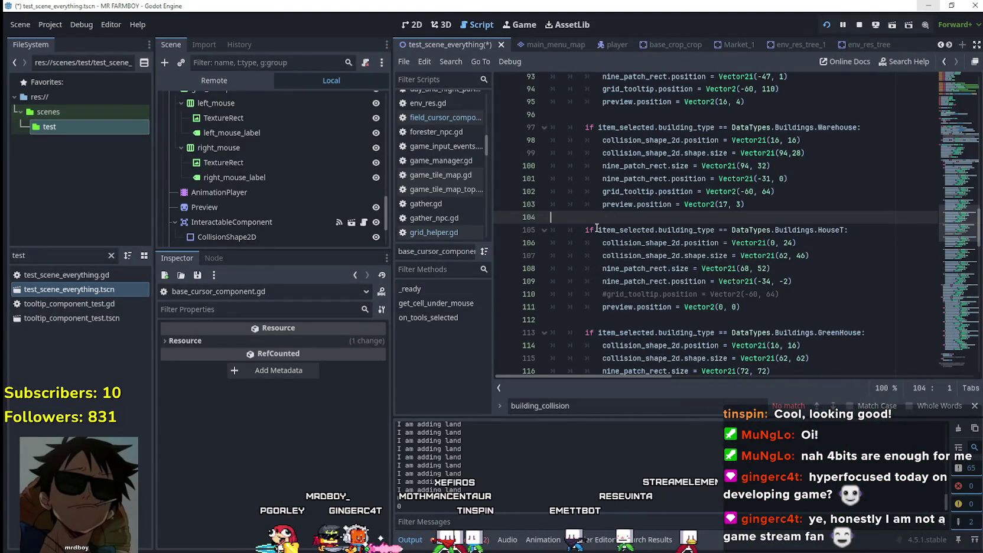
click(759, 320)
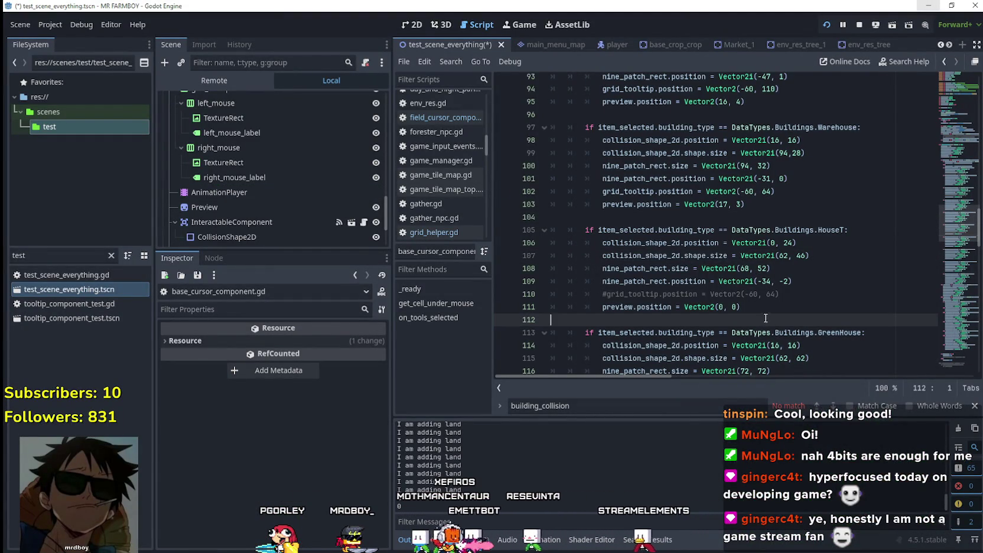
click(785, 256)
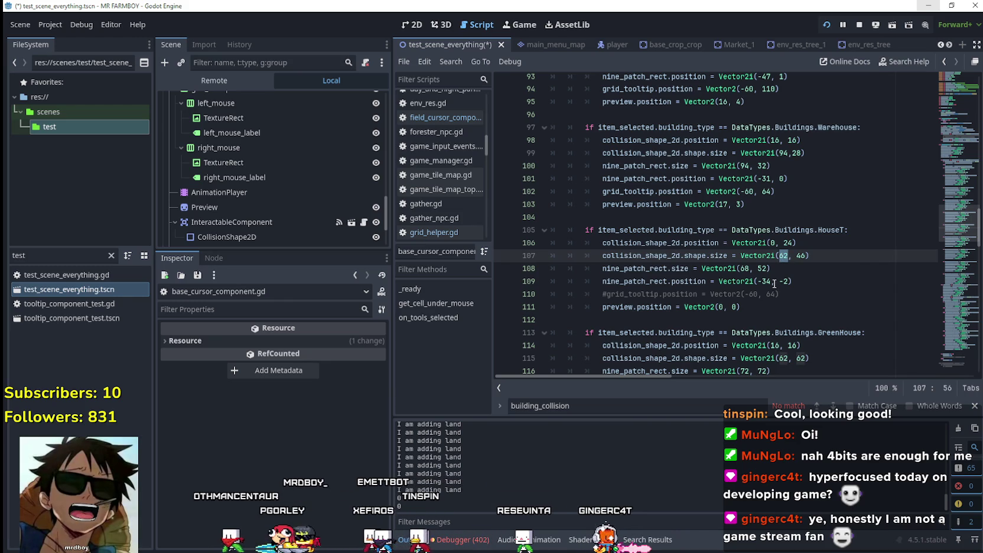
text(64, )
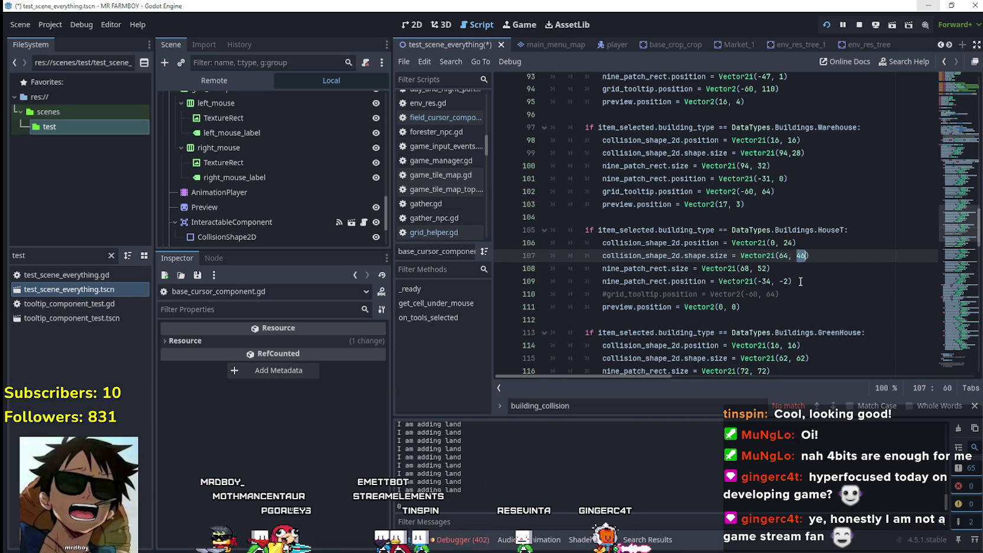
text(48)
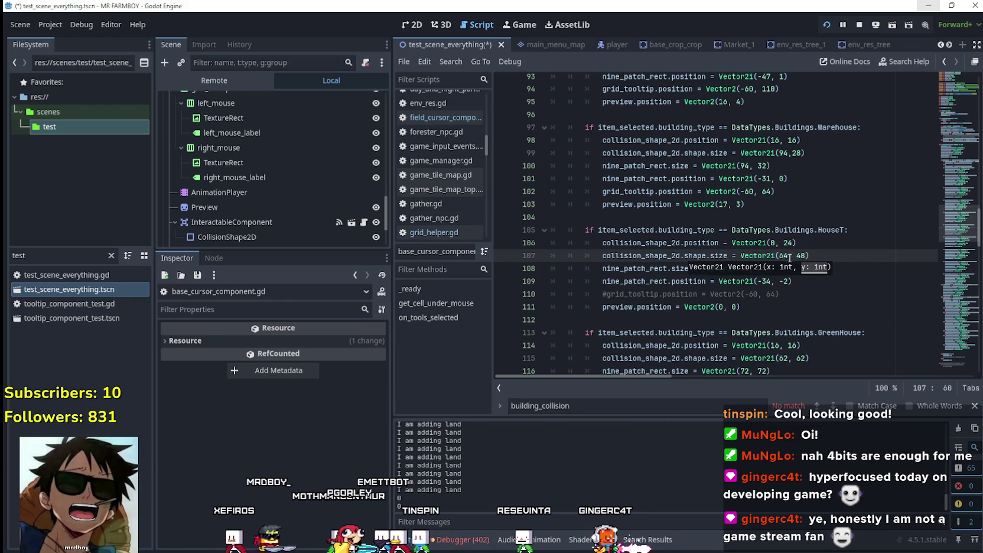
click(789, 256)
key(ctrl+s)
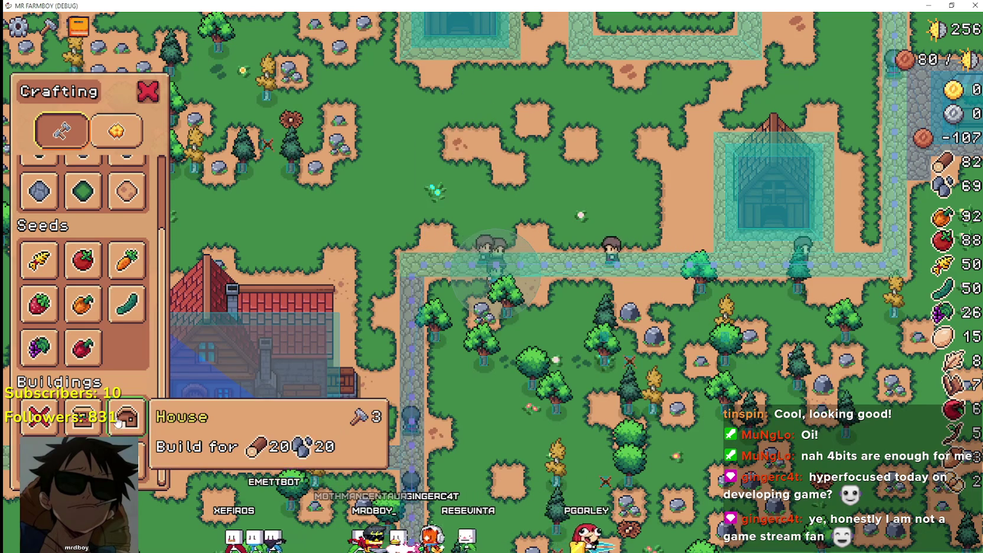
Walk the house preview along the path and build a house at the first spot.
scroll(513, 292, up, 2)
scroll(513, 288, up, 2)
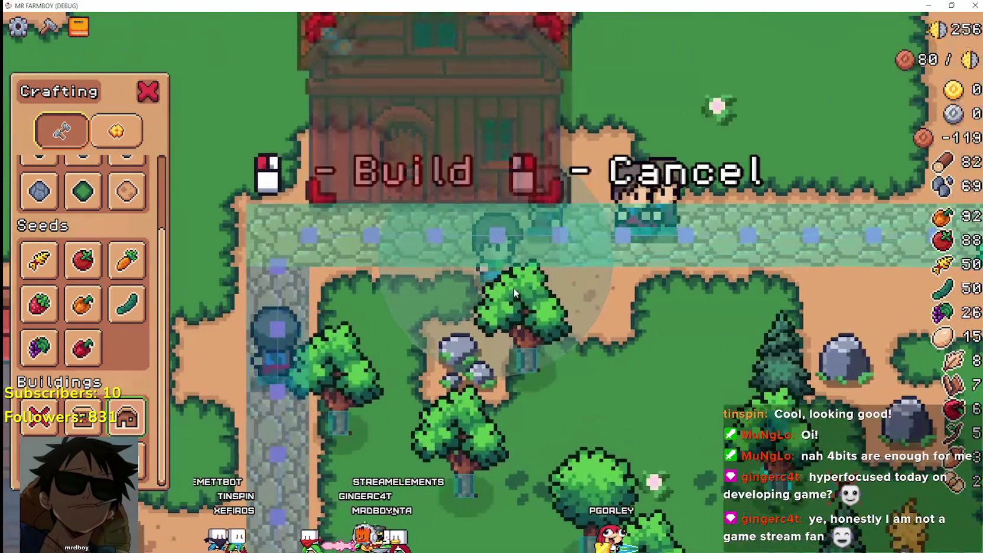
key(d)
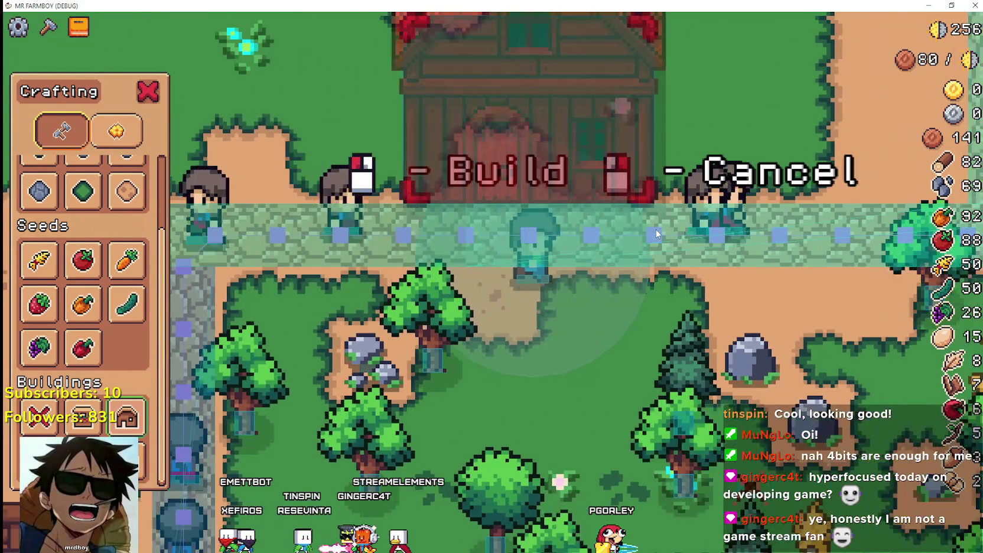
key(d)
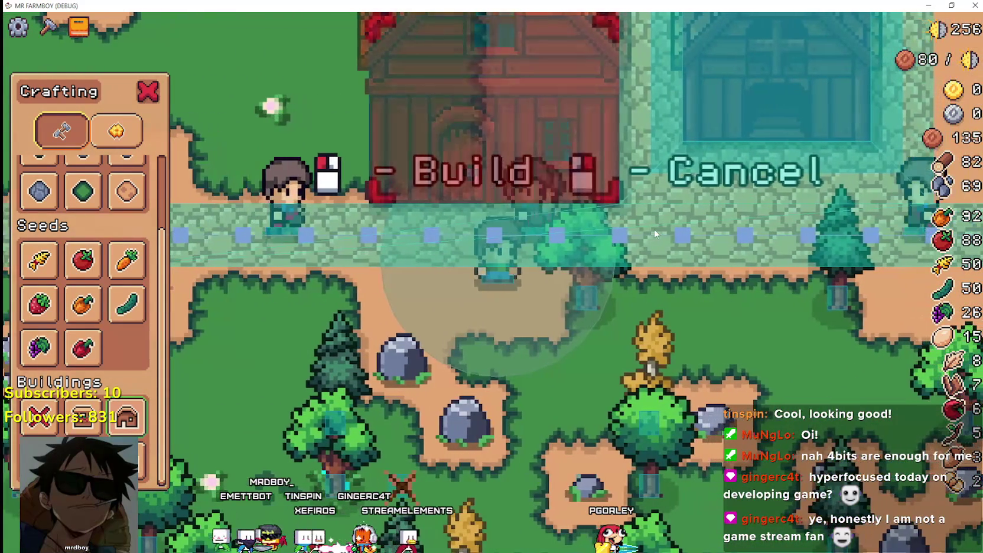
scroll(652, 234, down, 1)
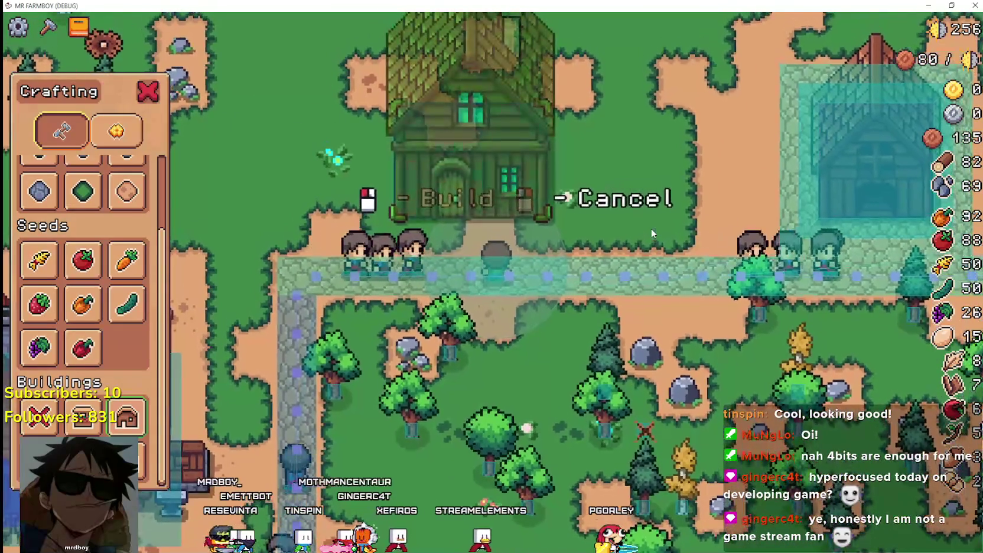
key(d)
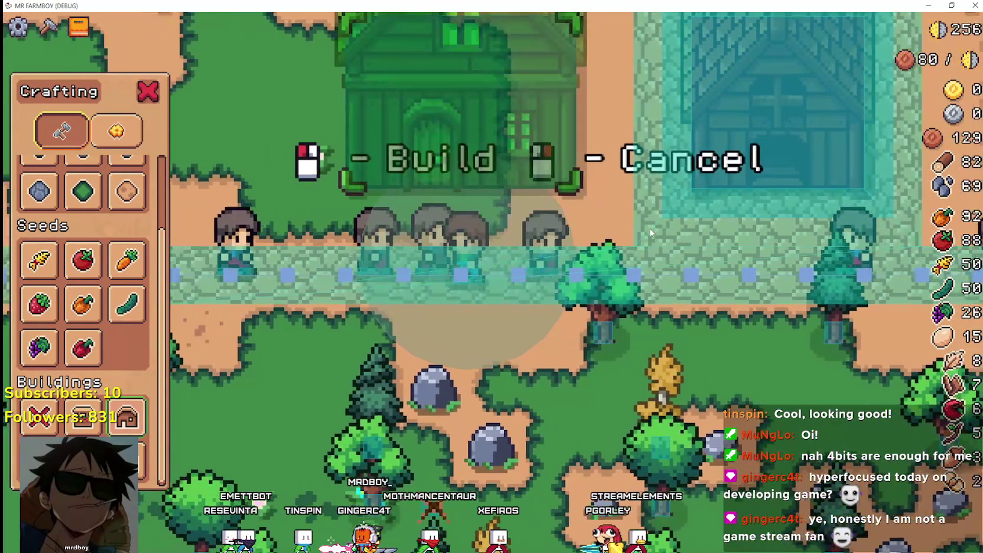
scroll(651, 233, down, 1)
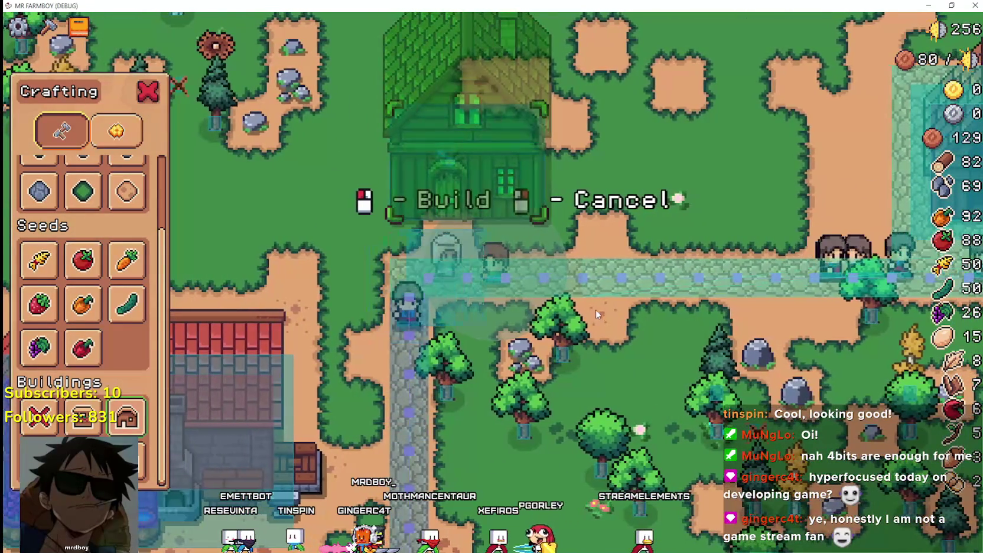
click(595, 308)
Walk right until the preview is valid and build a second house there.
key(d)
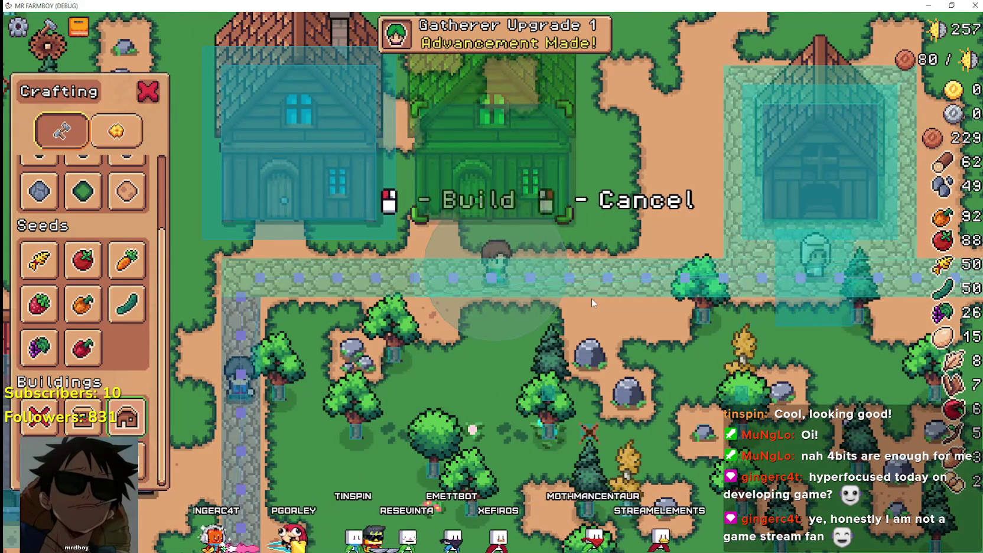
scroll(585, 286, up, 2)
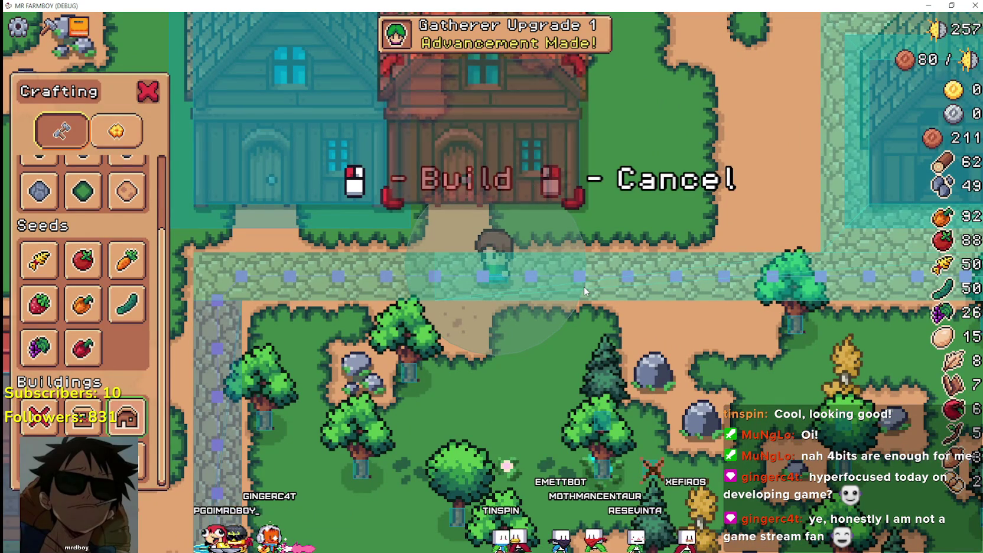
key(d)
scroll(584, 286, down, 2)
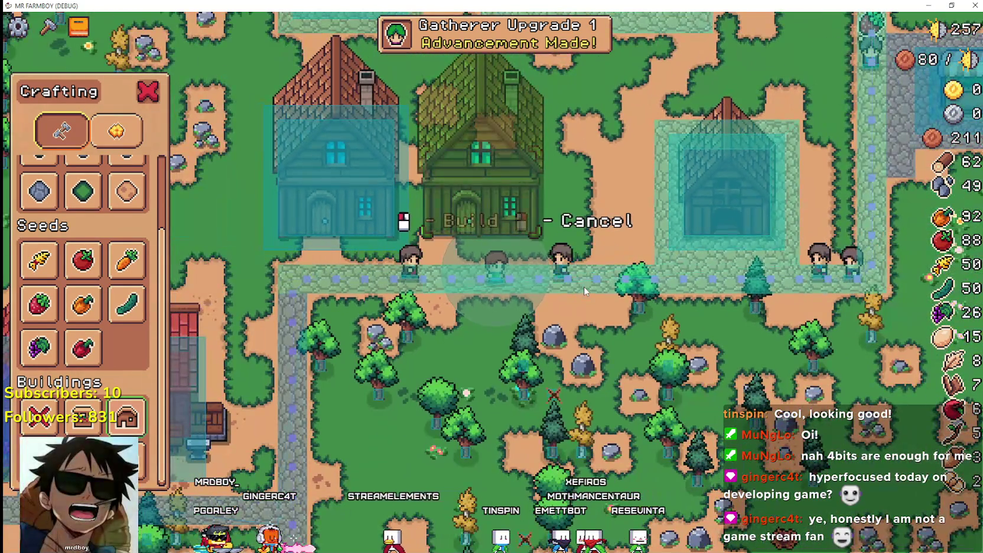
click(584, 286)
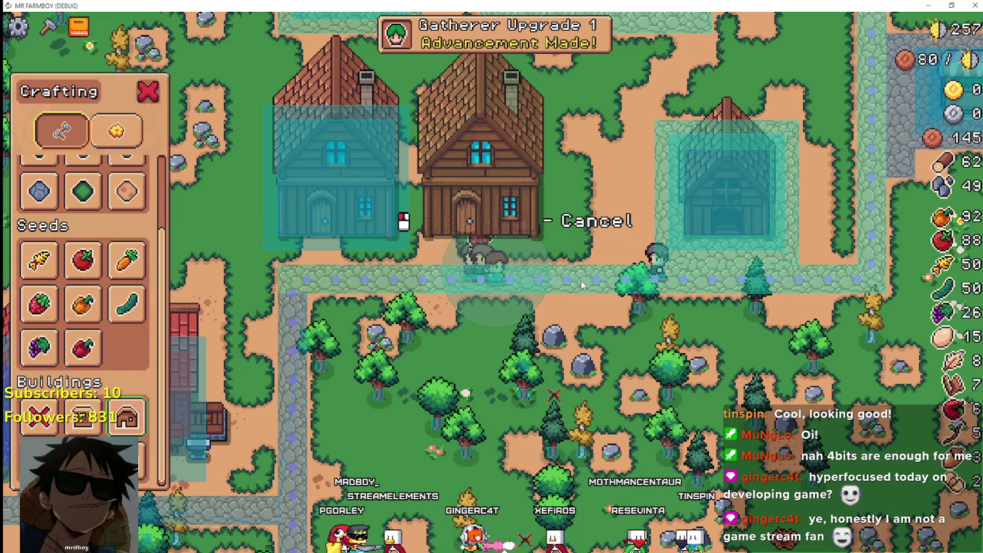
scroll(573, 281, up, 2)
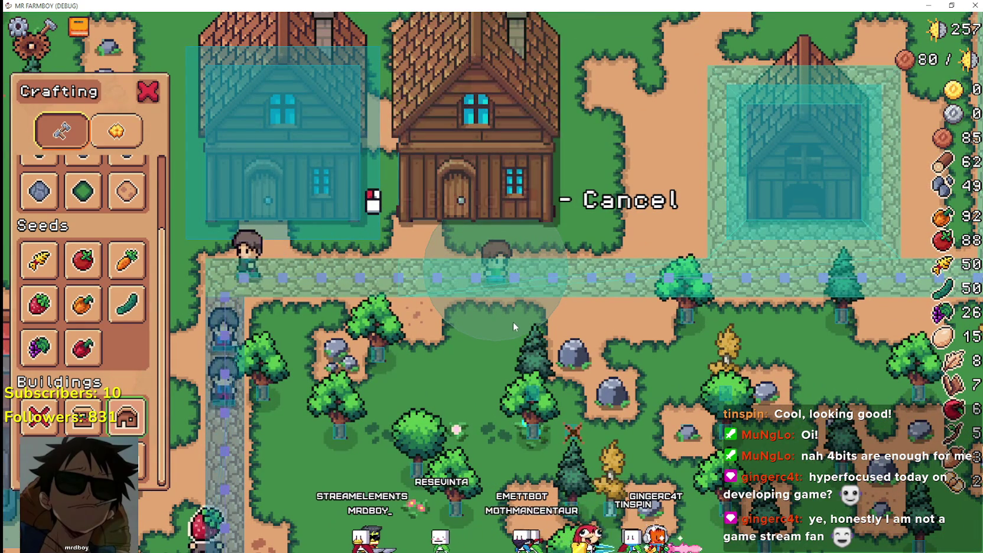
scroll(512, 321, down, 1)
scroll(512, 322, down, 4)
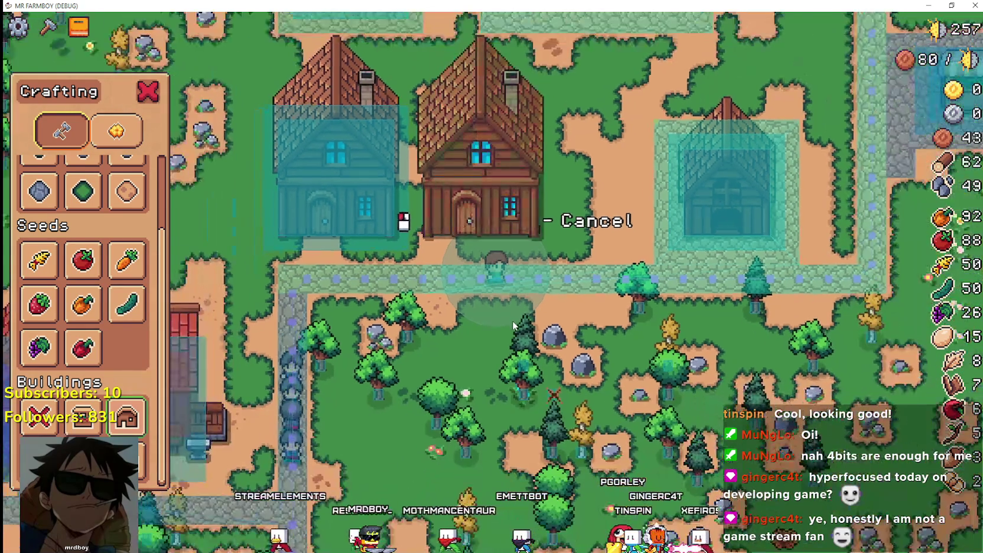
scroll(513, 325, up, 5)
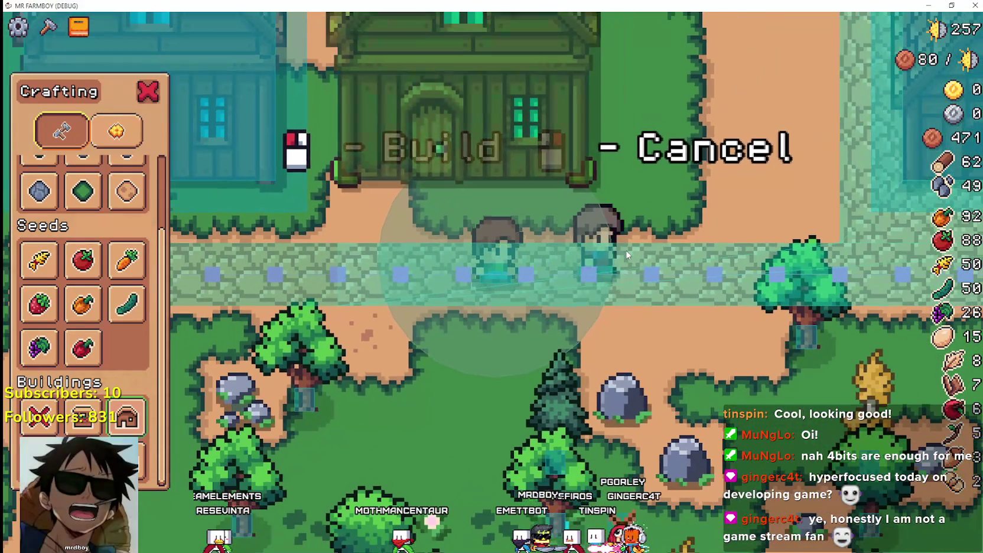
Place the wooden house and two more path pieces at the previewed spots.
click(626, 251)
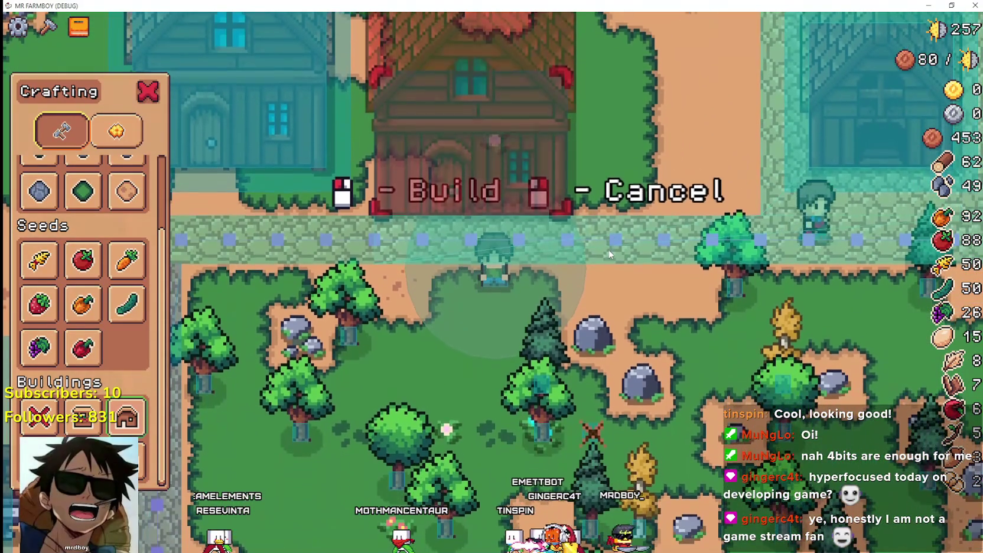
click(610, 254)
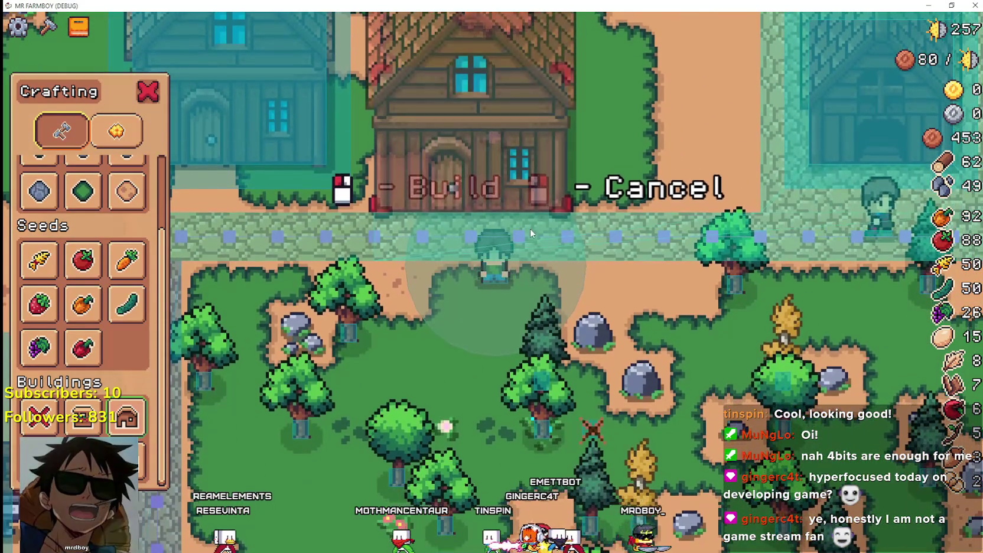
scroll(592, 243, up, 3)
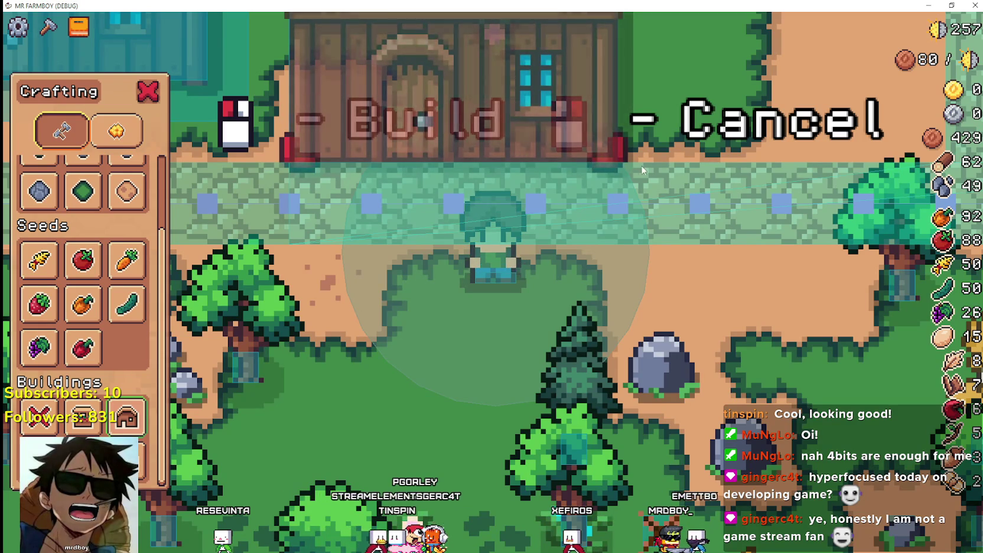
click(602, 244)
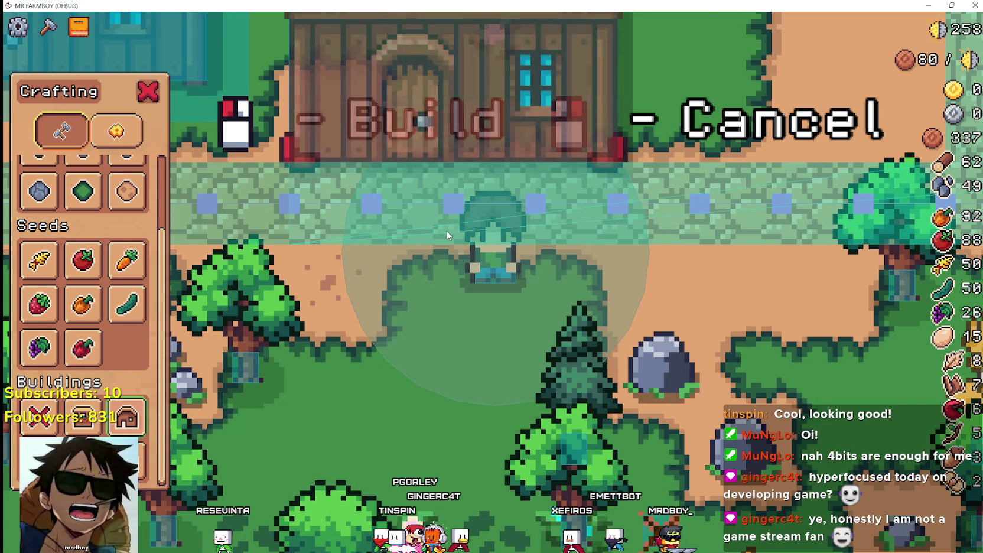
scroll(508, 230, down, 3)
scroll(556, 210, down, 5)
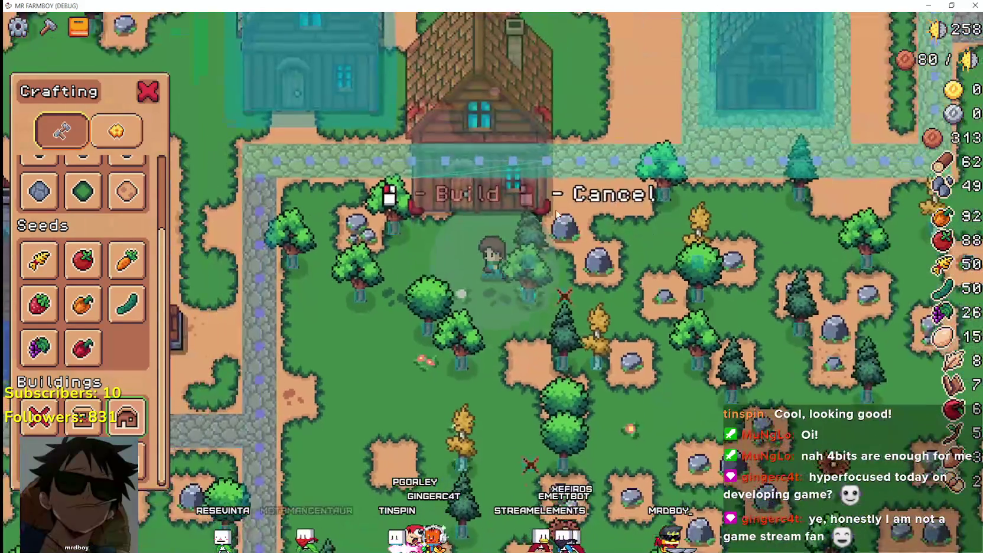
scroll(556, 210, up, 6)
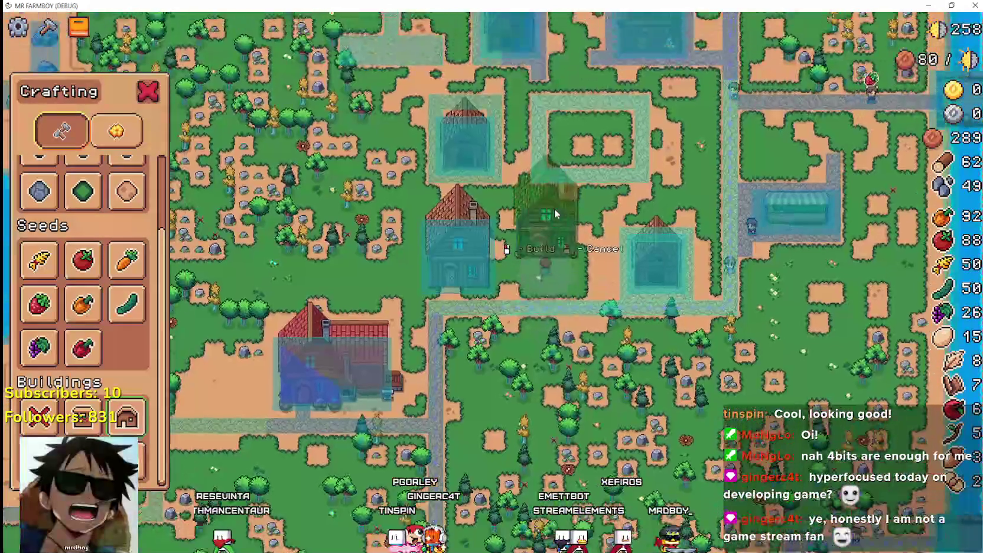
Walk along the path, cancel the building preview, and quit the game from the pause menu.
key(s)
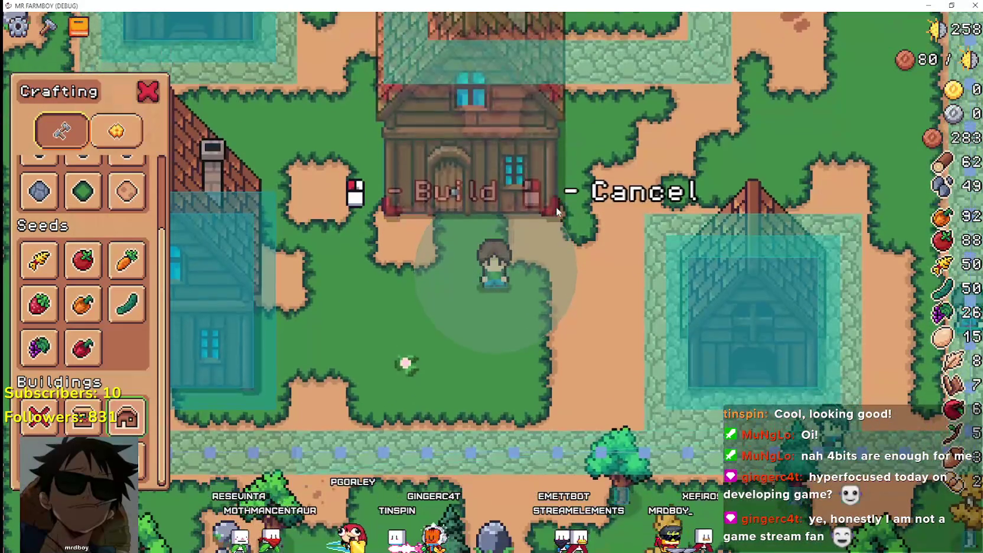
key(s)
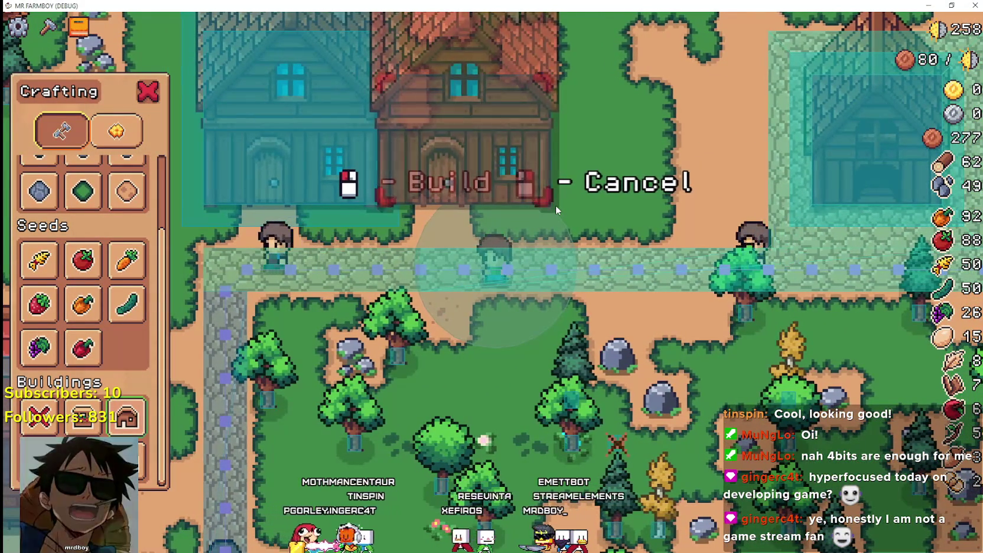
key(d)
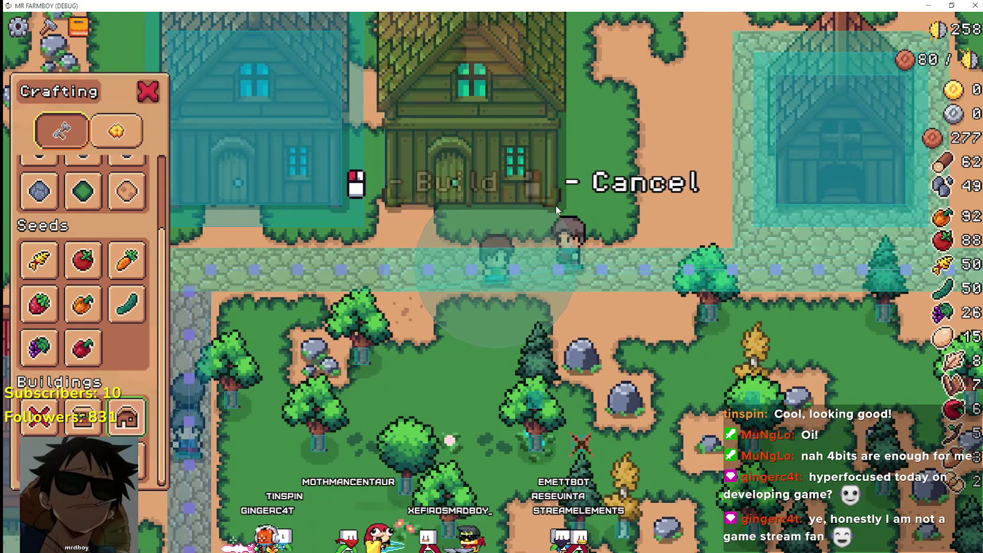
key(a)
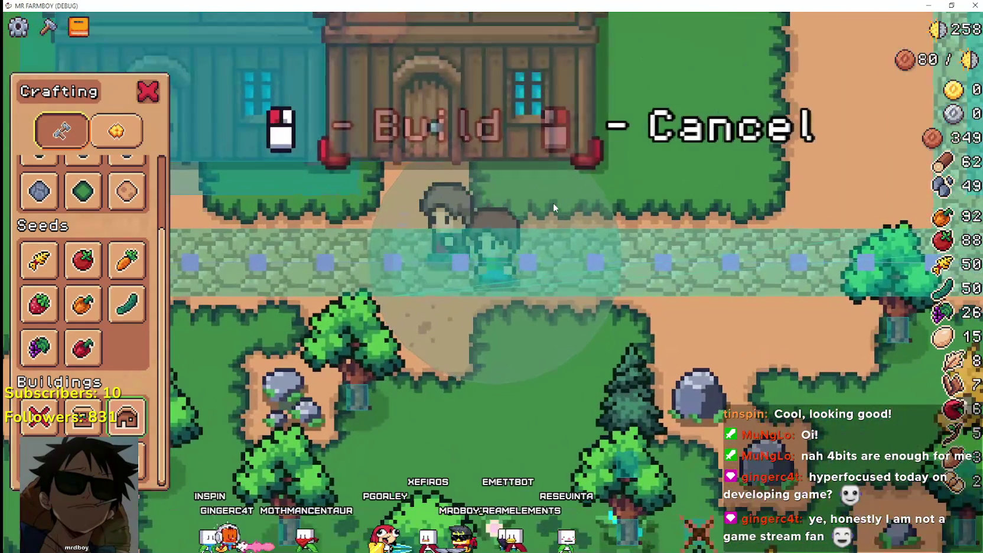
scroll(553, 202, up, 2)
scroll(554, 208, down, 3)
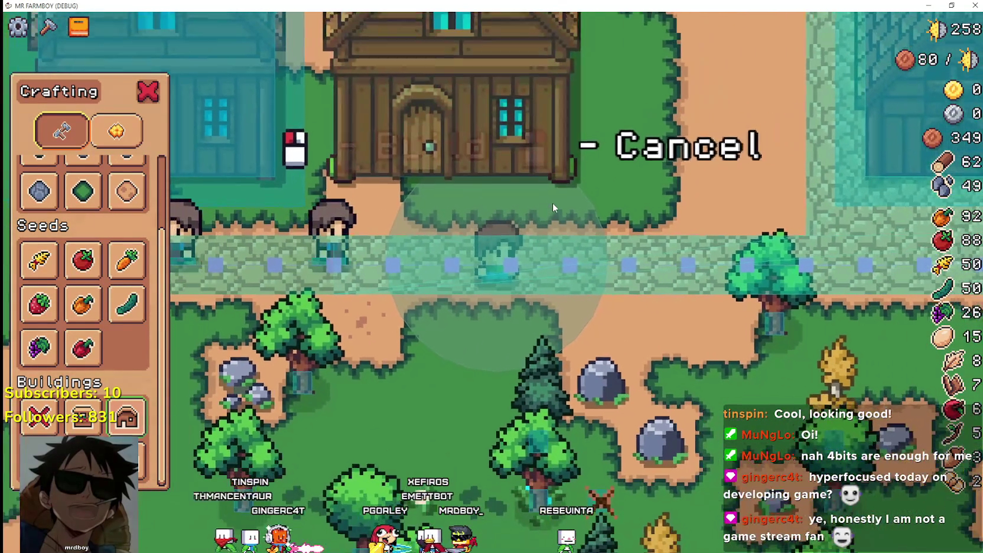
scroll(553, 208, down, 1)
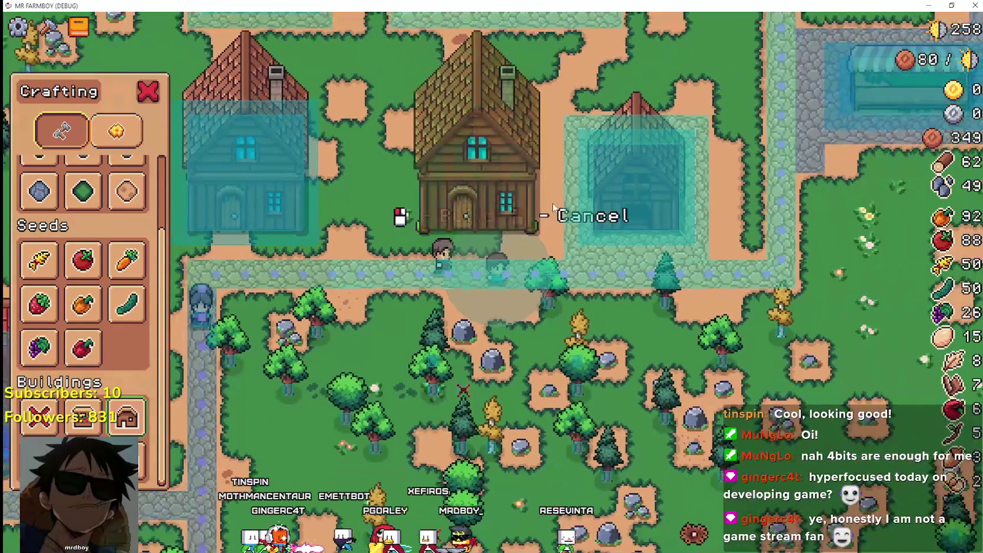
right_click(552, 202)
key(Escape)
click(504, 346)
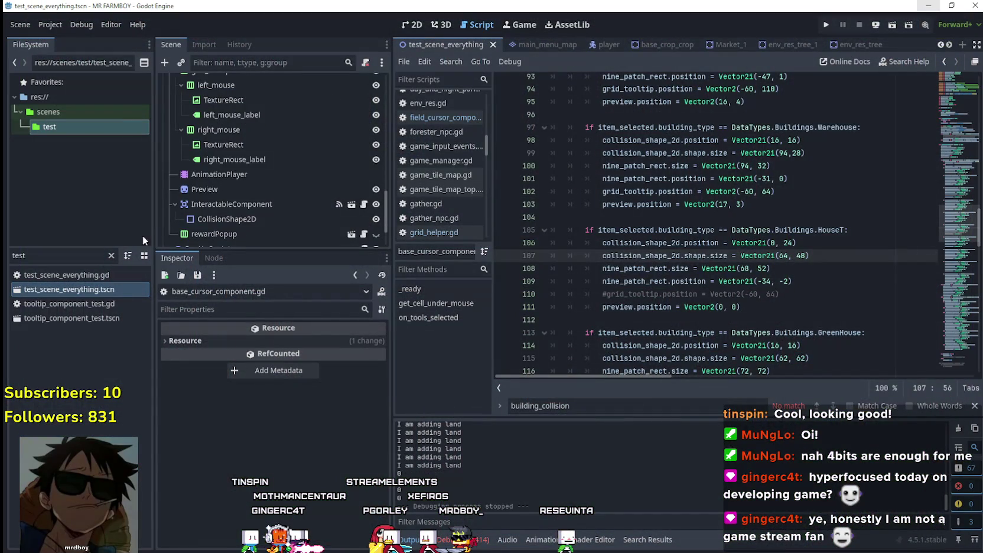
Select GameTileMap, open its TileSet editor, and enlarge the panel for the terrainSet.png atlas.
drag(386, 213, 385, 108)
scroll(290, 160, up, 2)
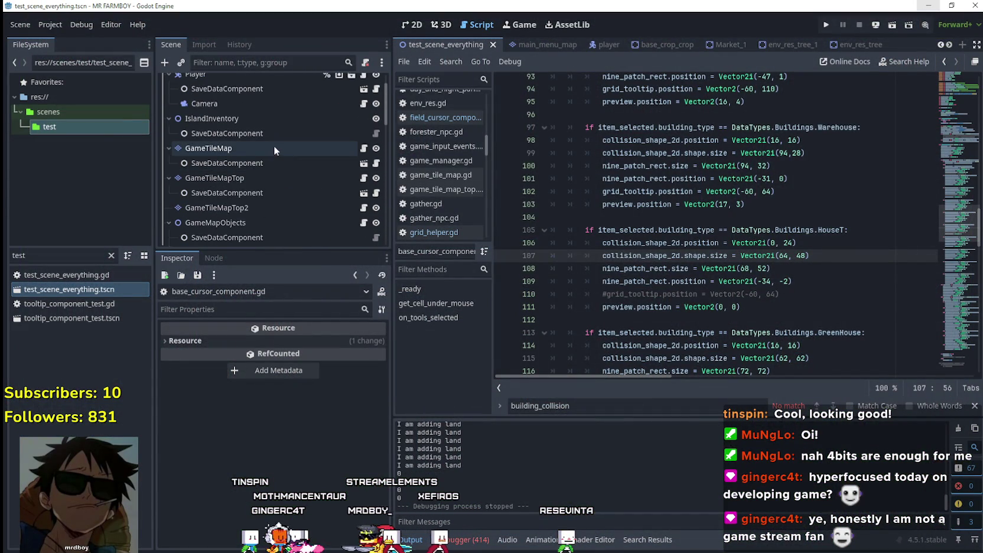
click(273, 151)
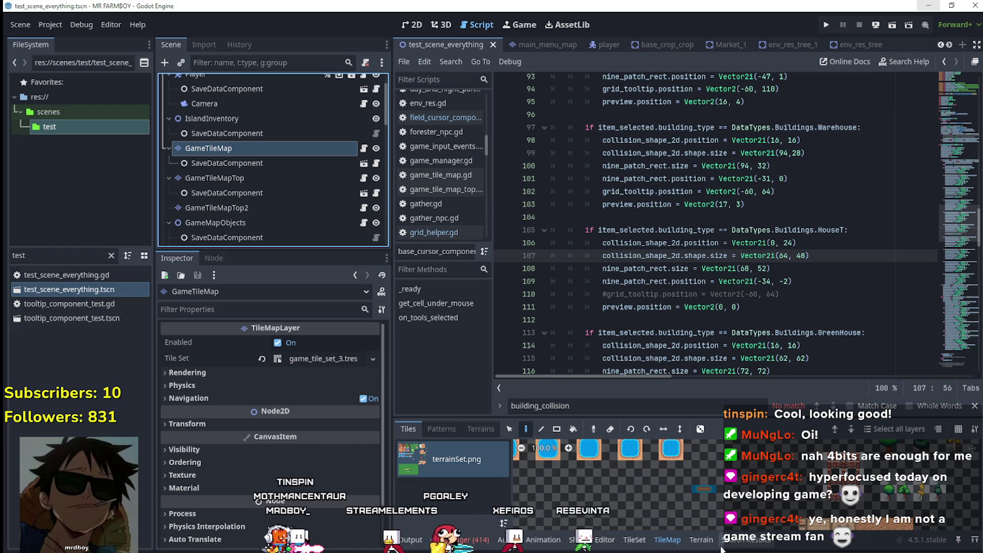
click(638, 541)
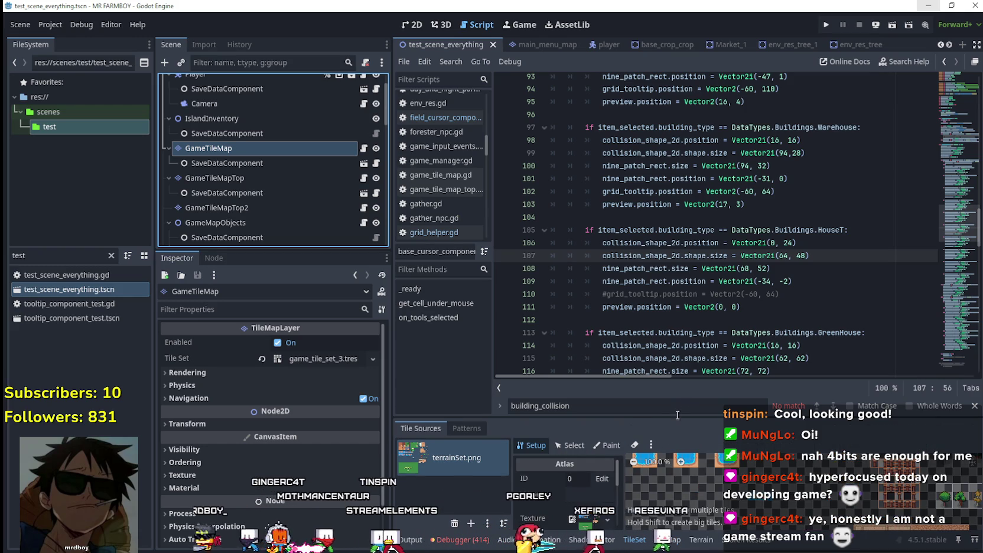
drag(678, 415, 658, 184)
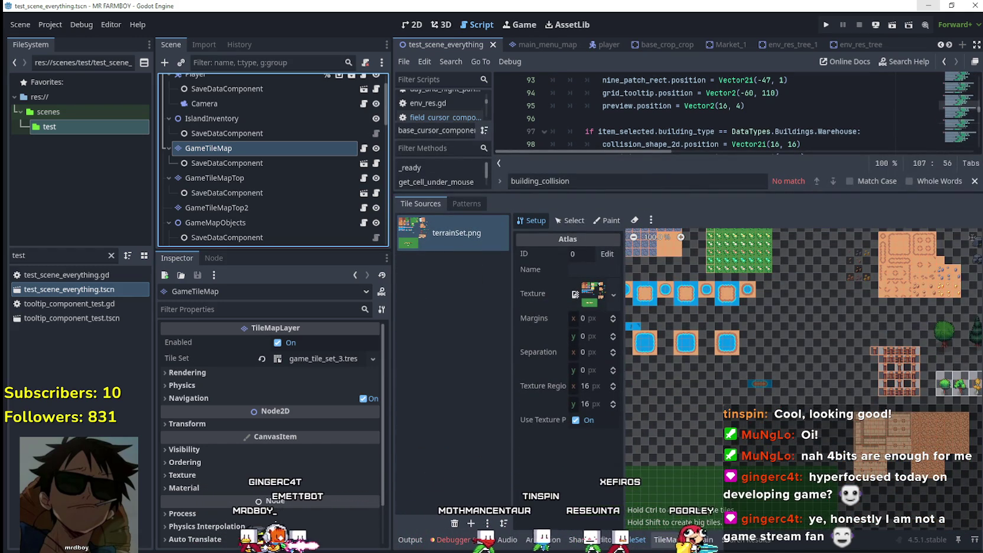
click(575, 223)
Set the TileSet paint property to Physics Layer 0 and zoom into the terrainSet.png atlas.
click(597, 225)
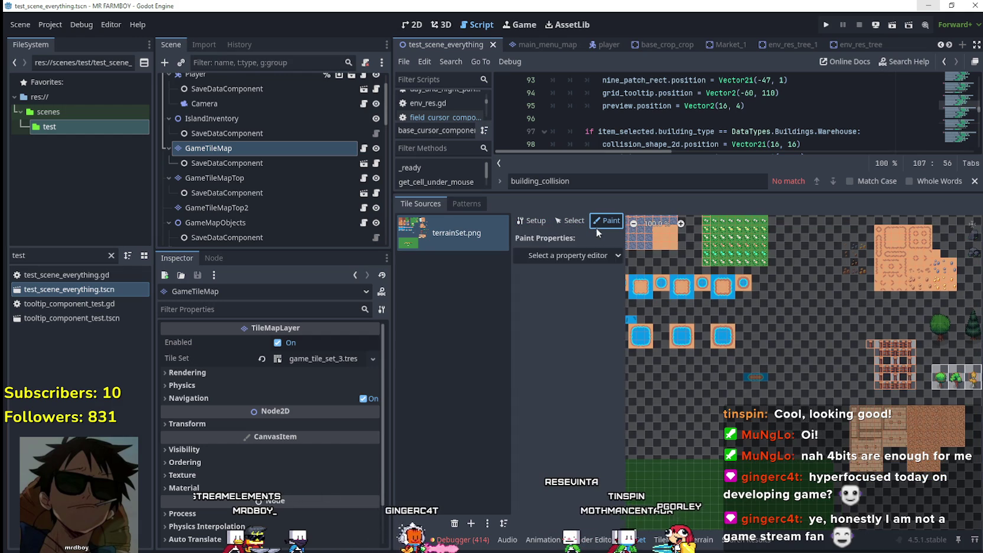
click(607, 258)
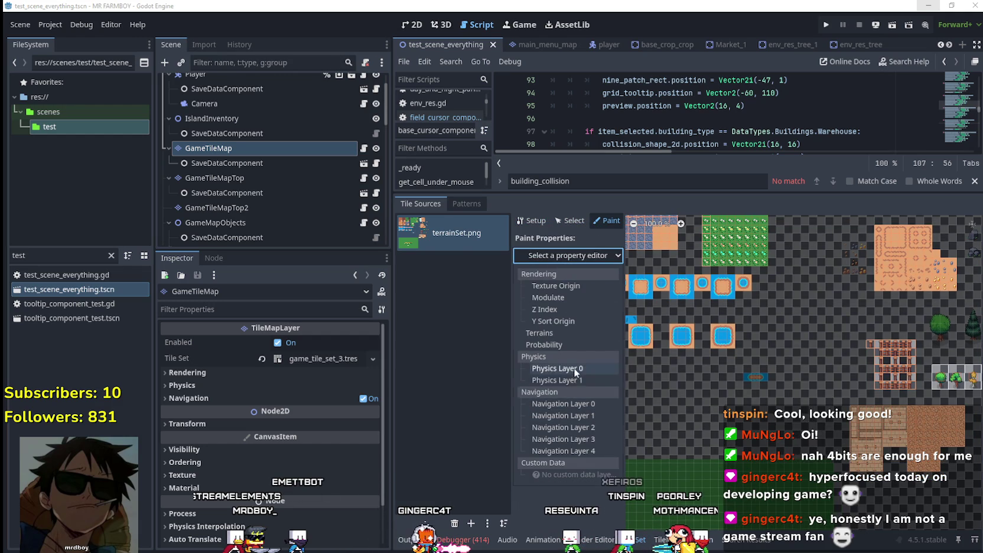
click(558, 368)
scroll(715, 355, up, 5)
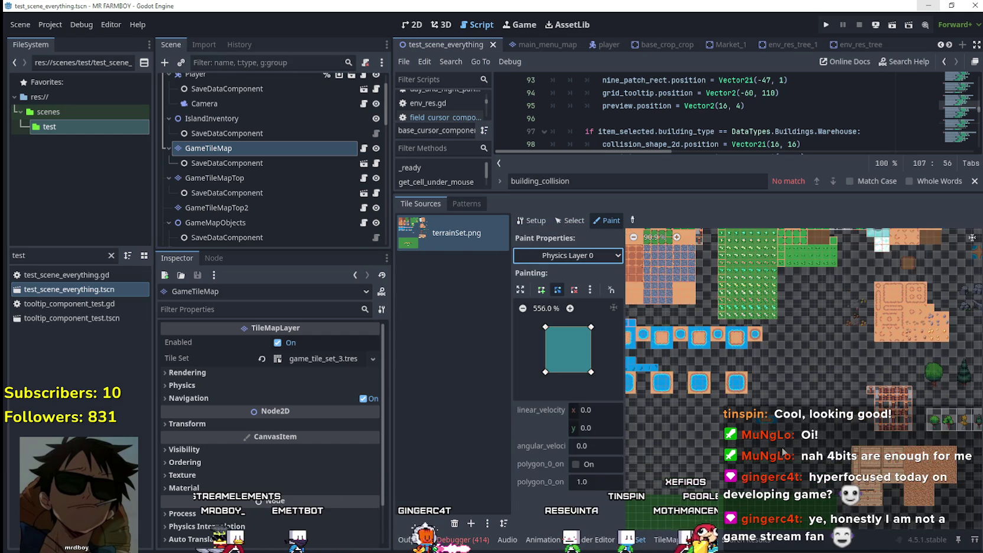
scroll(752, 419, down, 5)
scroll(752, 419, right, 5)
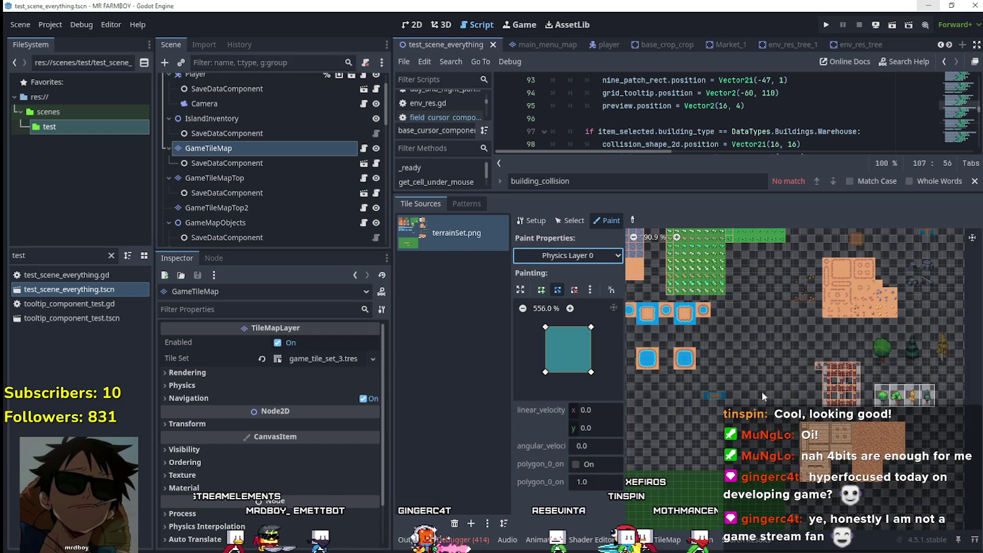
scroll(832, 432, up, 3)
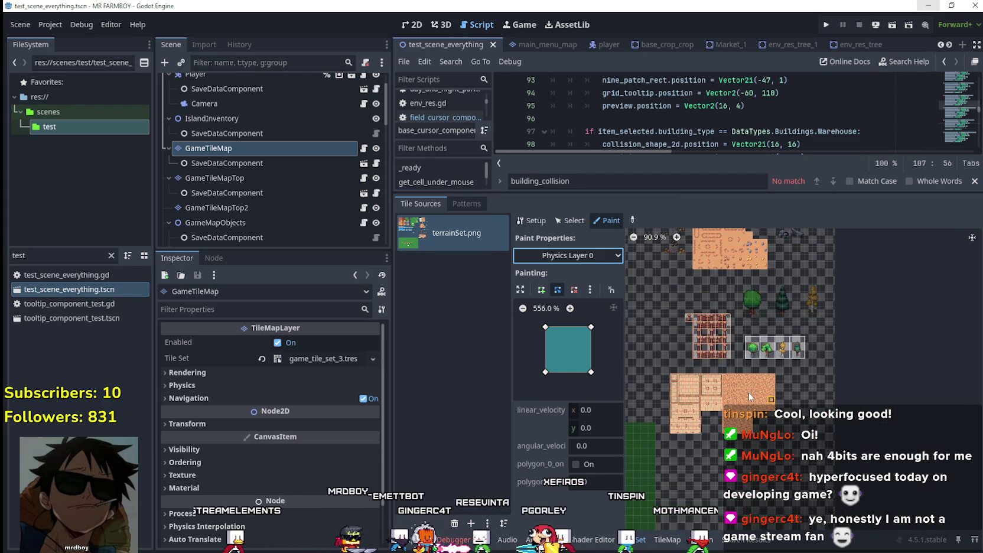
scroll(754, 390, up, 6)
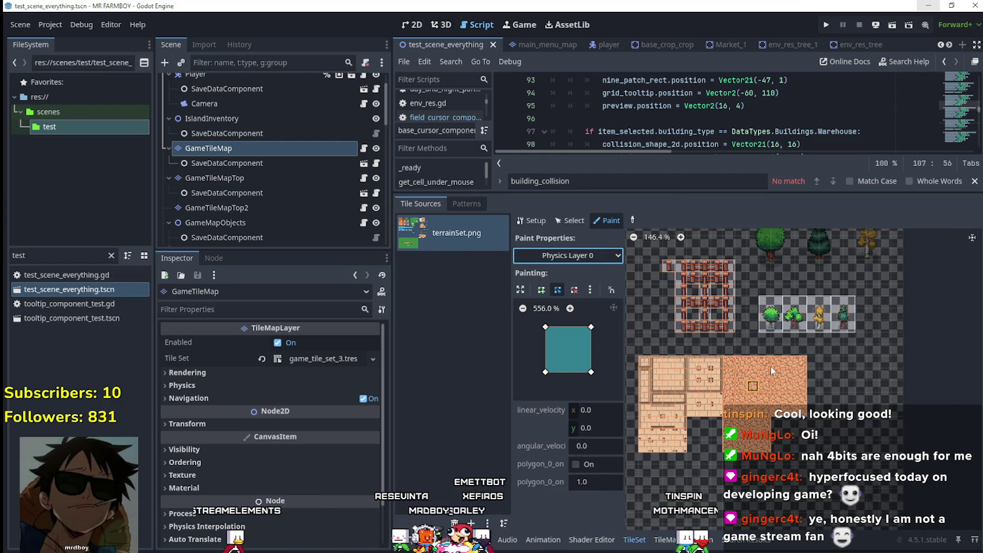
scroll(782, 374, up, 3)
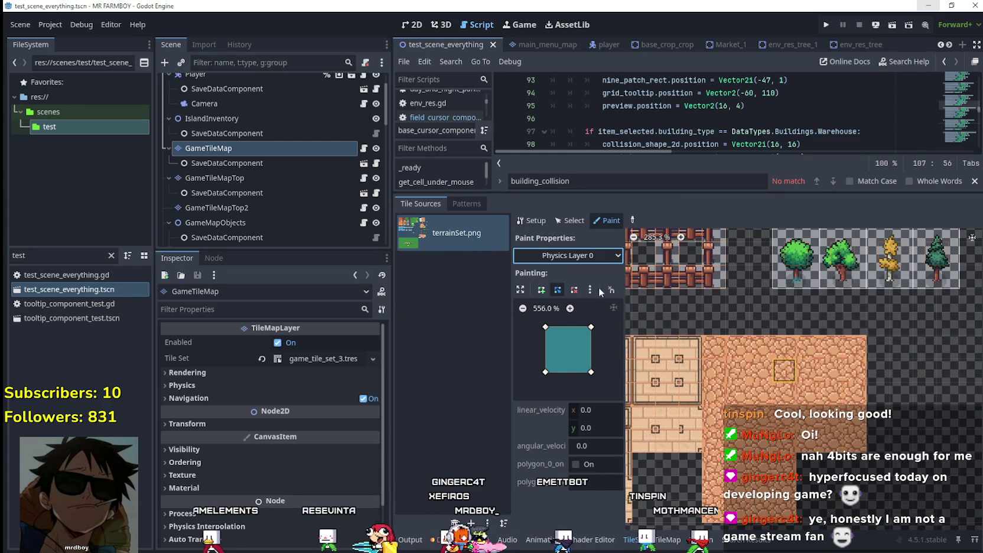
Select Physics Layer 1 as the painted tile property and enlarge the collision polygon preview.
click(565, 256)
click(565, 380)
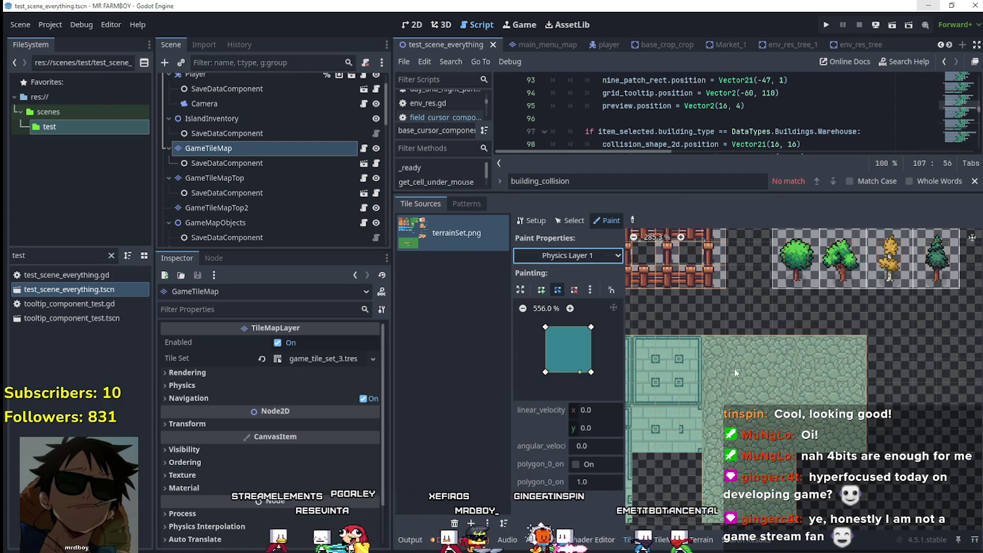
scroll(743, 344, up, 3)
scroll(740, 341, up, 3)
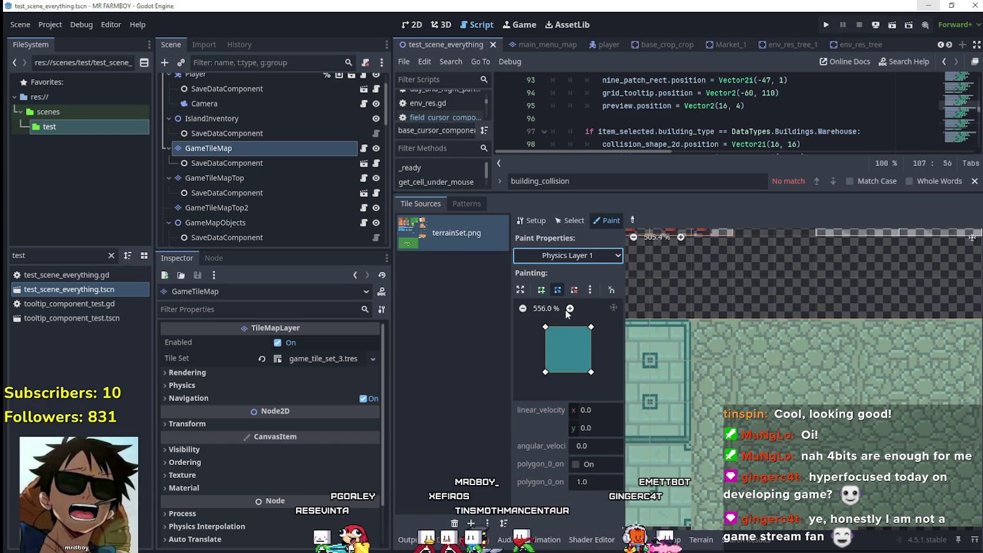
click(571, 308)
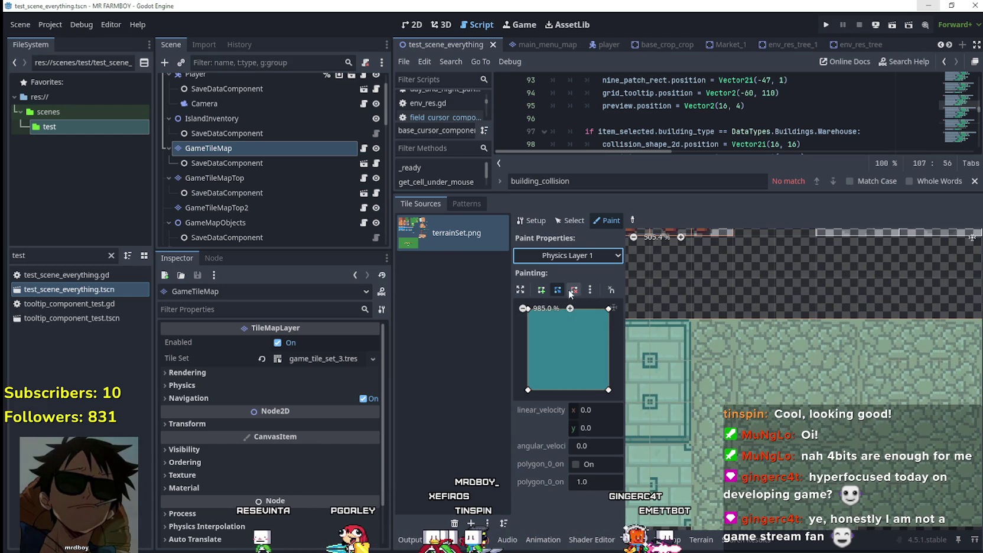
Turn on grid snapping for polygon editing and raise the snap subdivisions to 10.
click(589, 291)
click(590, 291)
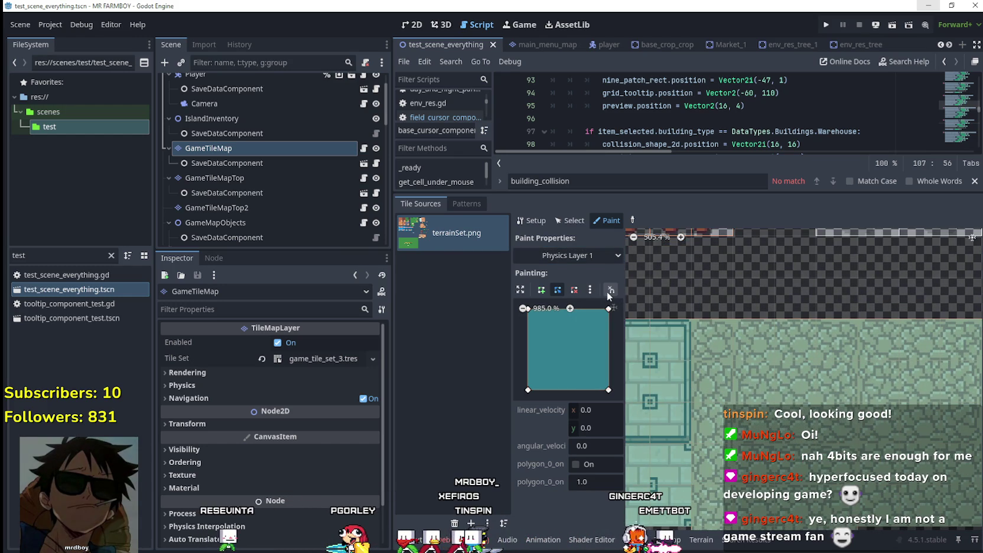
click(611, 290)
click(632, 333)
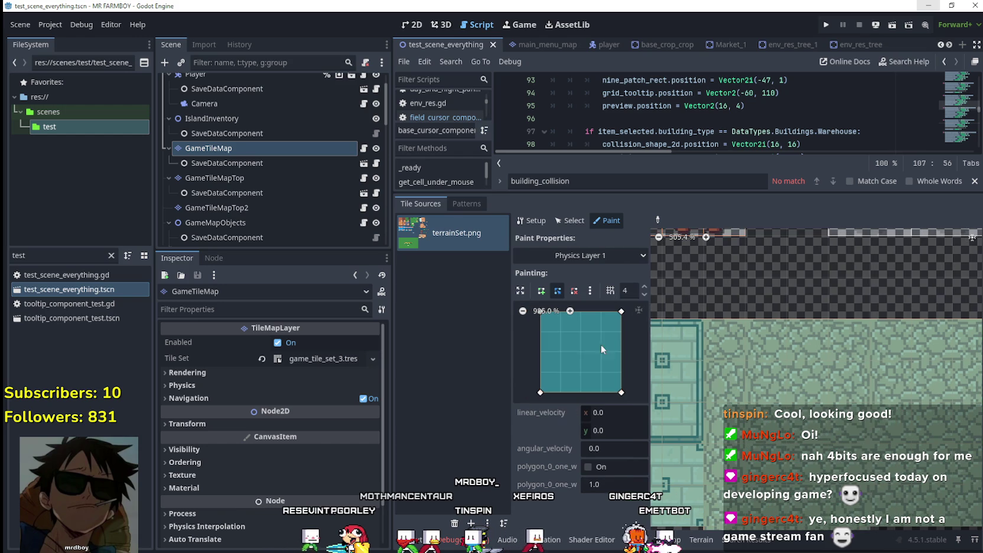
click(646, 286)
click(646, 286)
click(645, 285)
click(646, 286)
click(645, 286)
click(646, 286)
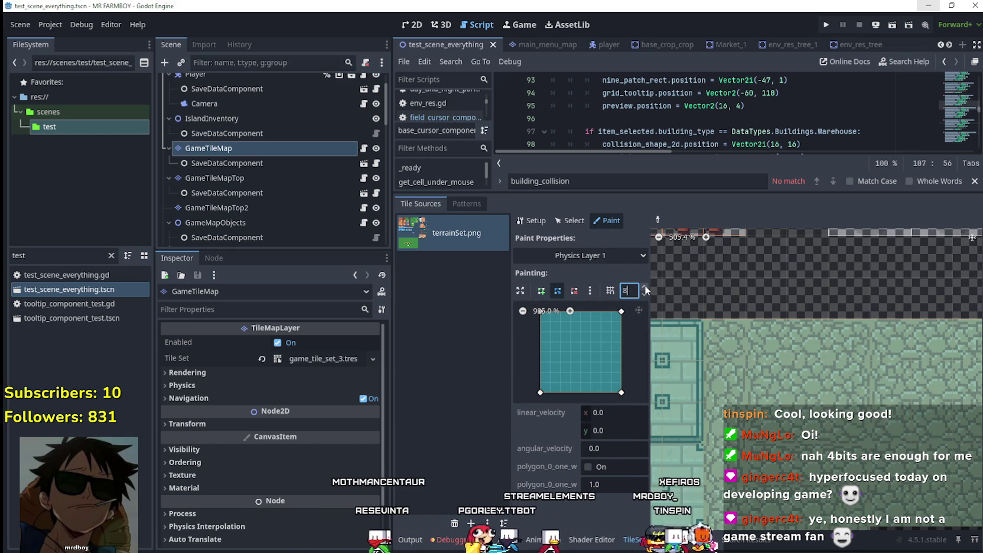
click(645, 285)
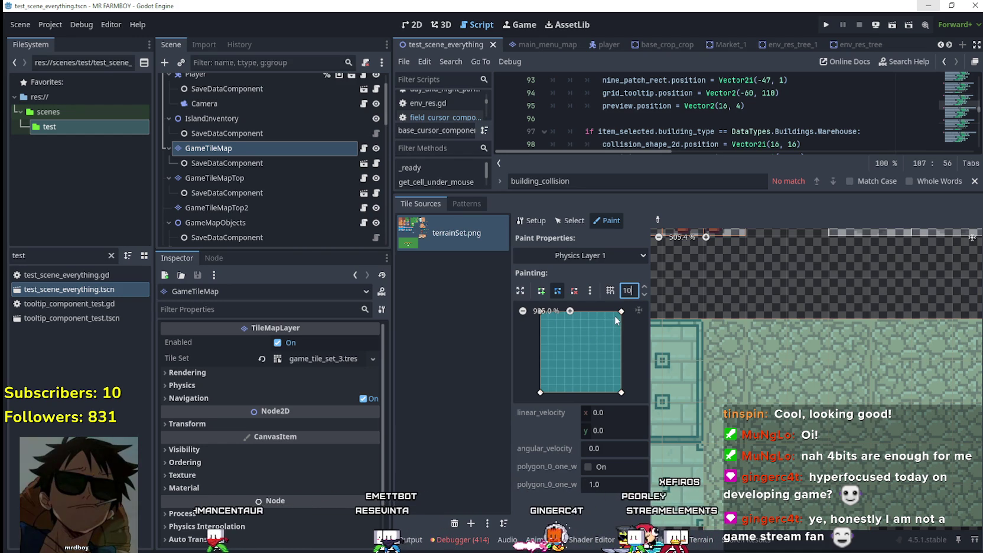
Drag the collision polygon's top-right vertex onto the tile corner, refining the snap grid further.
drag(621, 311, 614, 320)
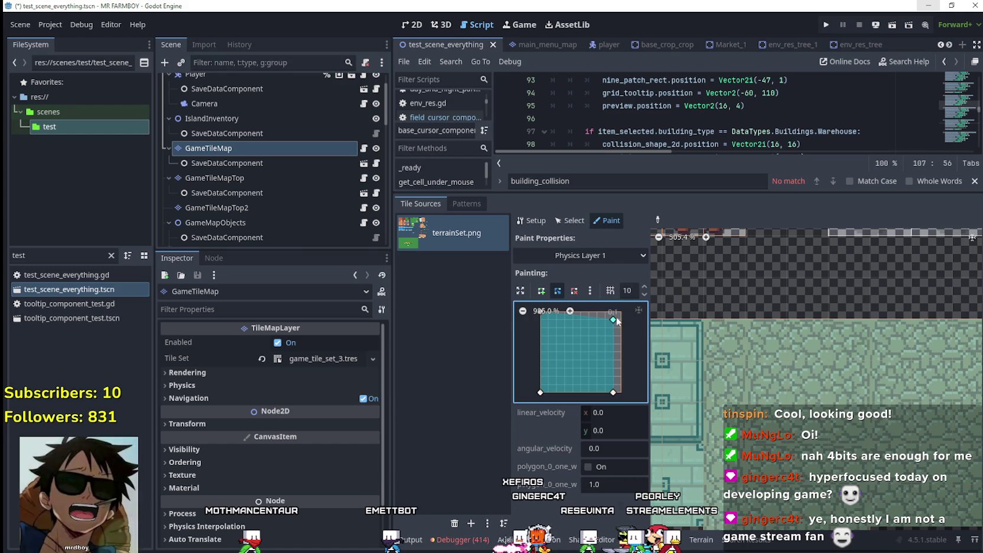
click(646, 285)
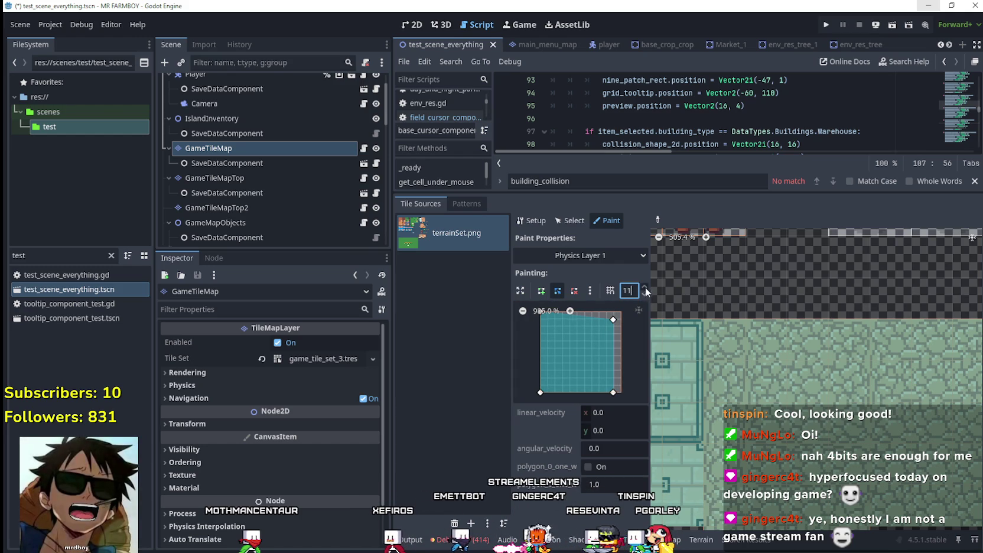
scroll(644, 288, up, 5)
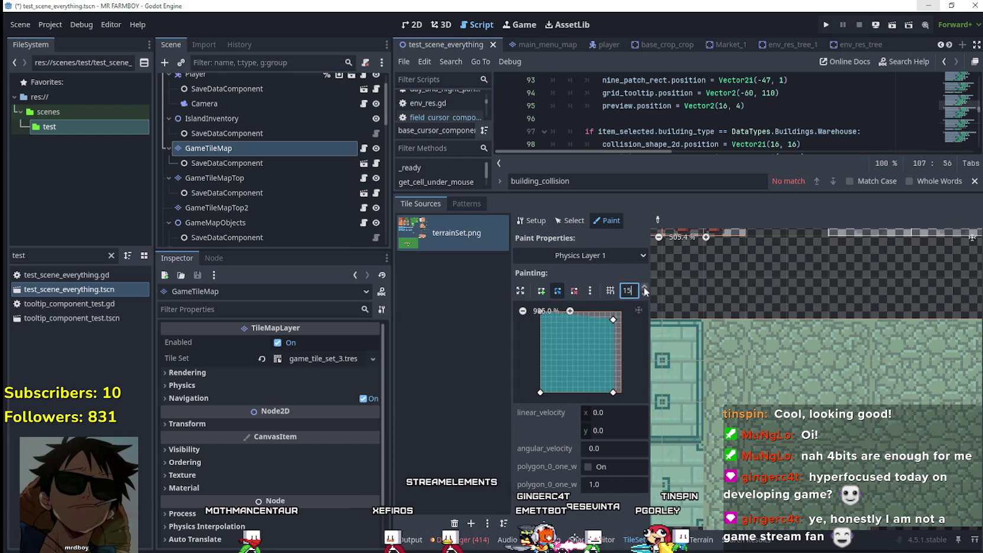
drag(614, 320, 616, 317)
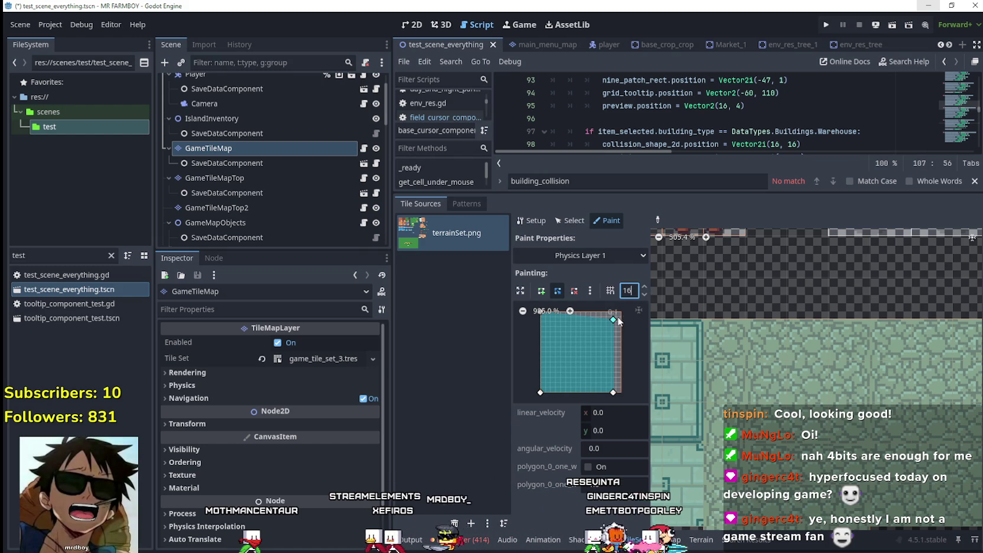
Pull the bottom-right collision vertex to the tile corner and pan the preview to check the left corners.
drag(613, 392, 617, 393)
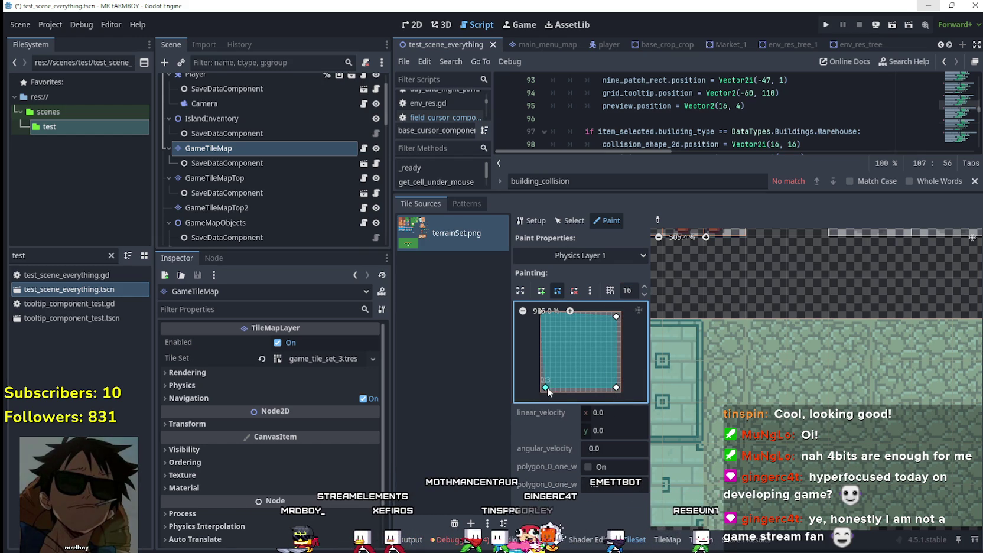
mouse_move(546, 318)
mouse_down()
mouse_move(566, 341)
mouse_move(554, 325)
mouse_up()
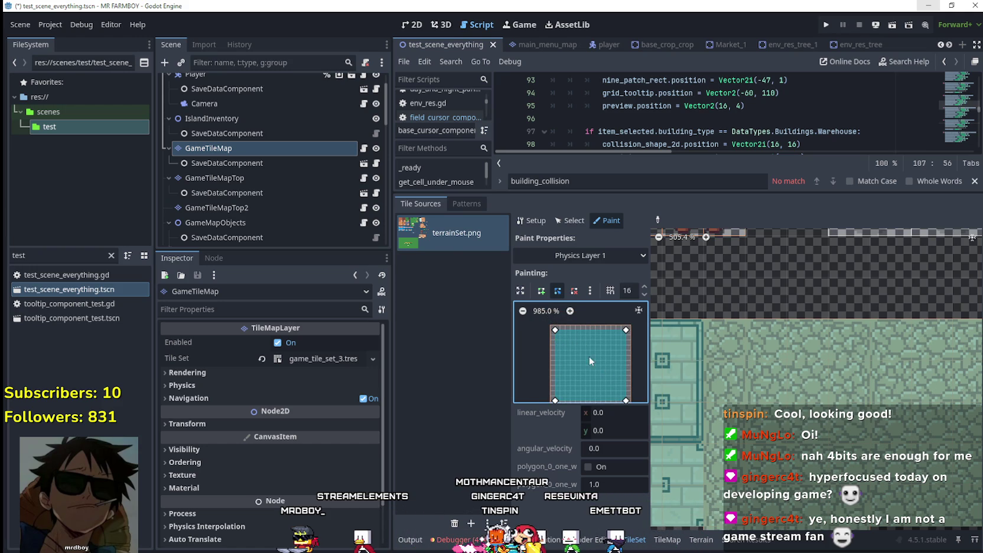
scroll(756, 349, down, 1)
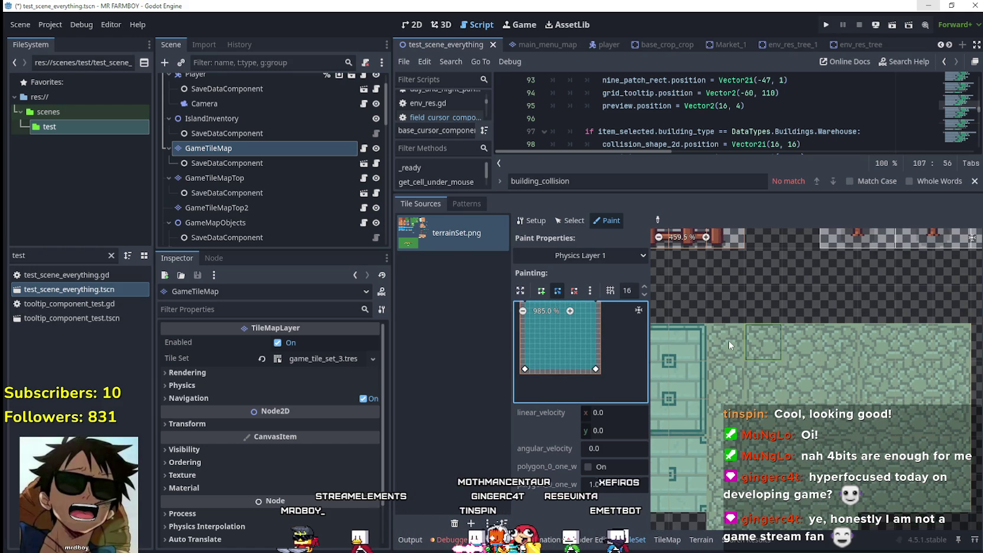
Paint the collision polygon onto the floor tiles across three atlas rows, including tiles (52,35) through (55,35).
click(733, 342)
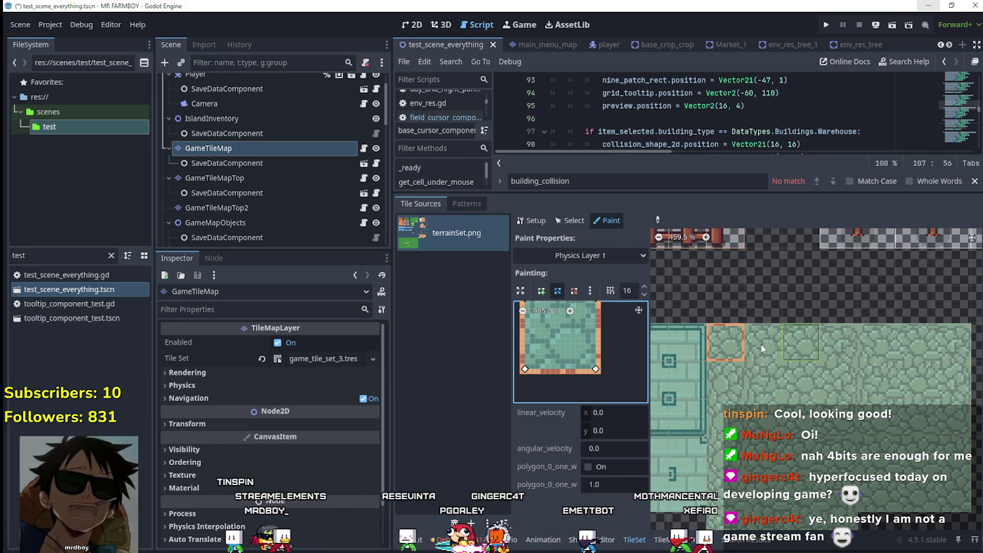
click(762, 344)
click(796, 342)
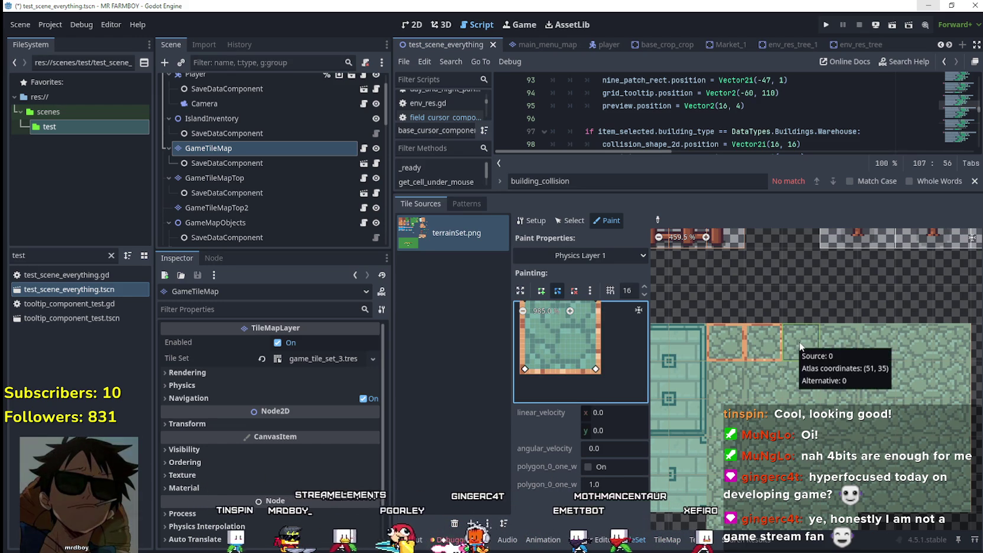
click(838, 341)
click(878, 342)
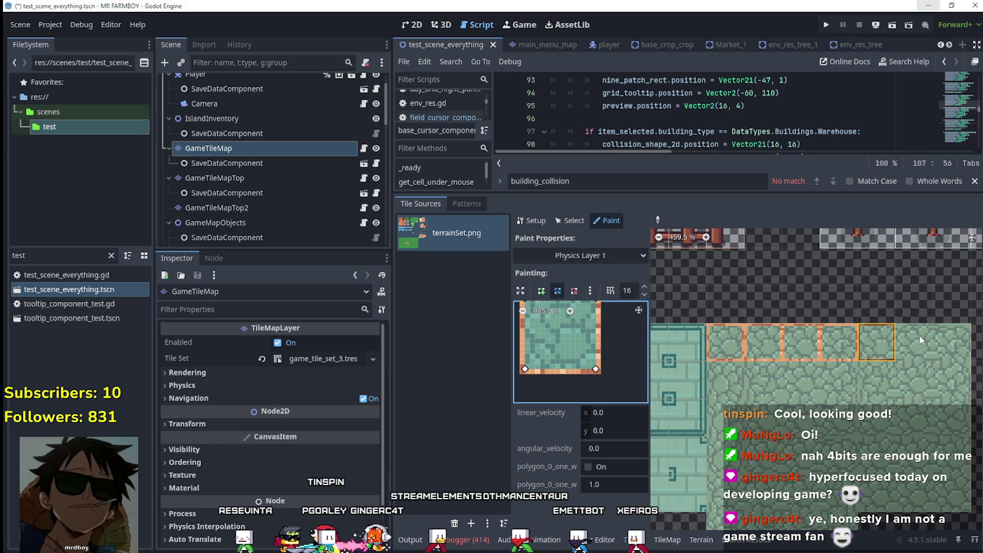
click(932, 340)
click(948, 344)
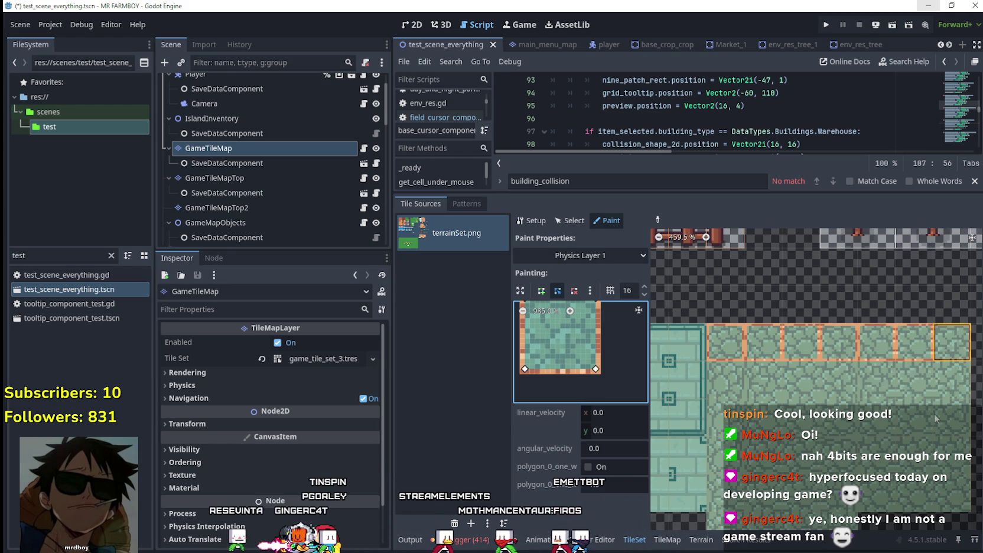
click(728, 376)
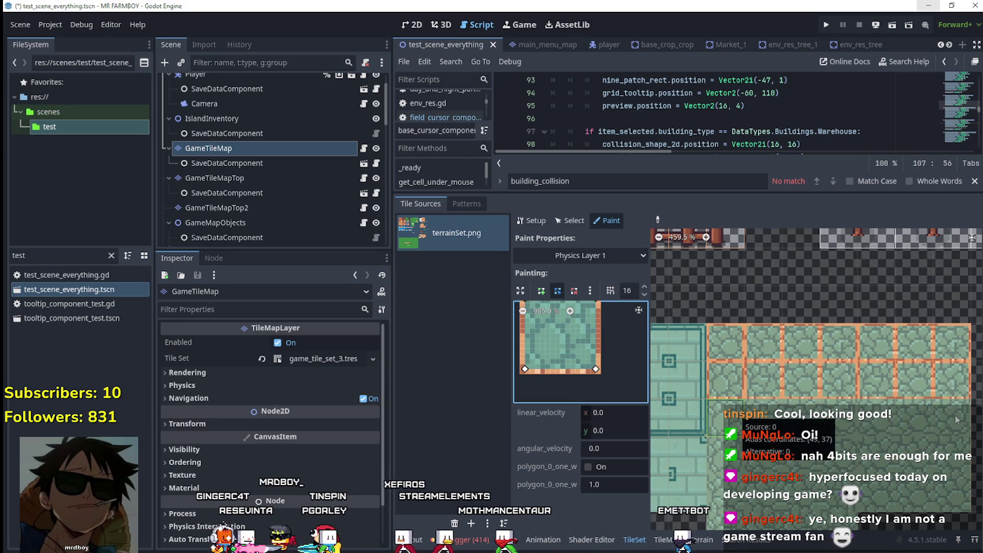
click(764, 417)
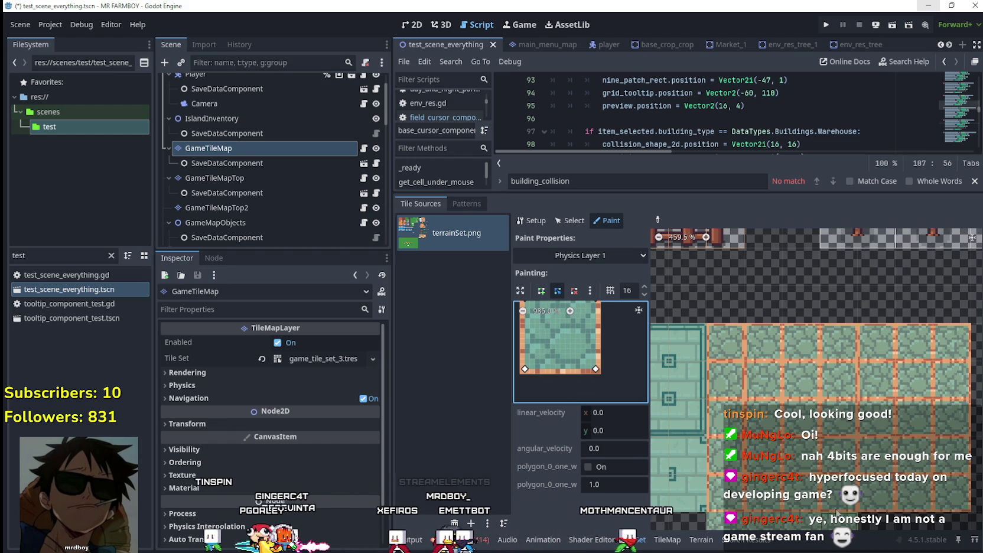
Zoom the atlas view out, then save the scene and run the game.
scroll(836, 514, down, 1)
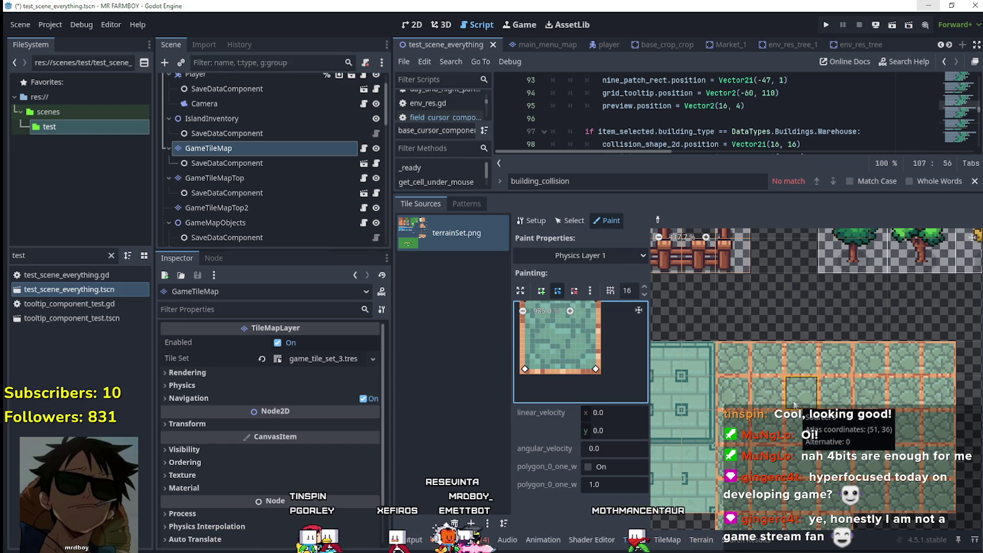
scroll(794, 405, down, 5)
scroll(759, 407, down, 1)
scroll(759, 407, down, 1)
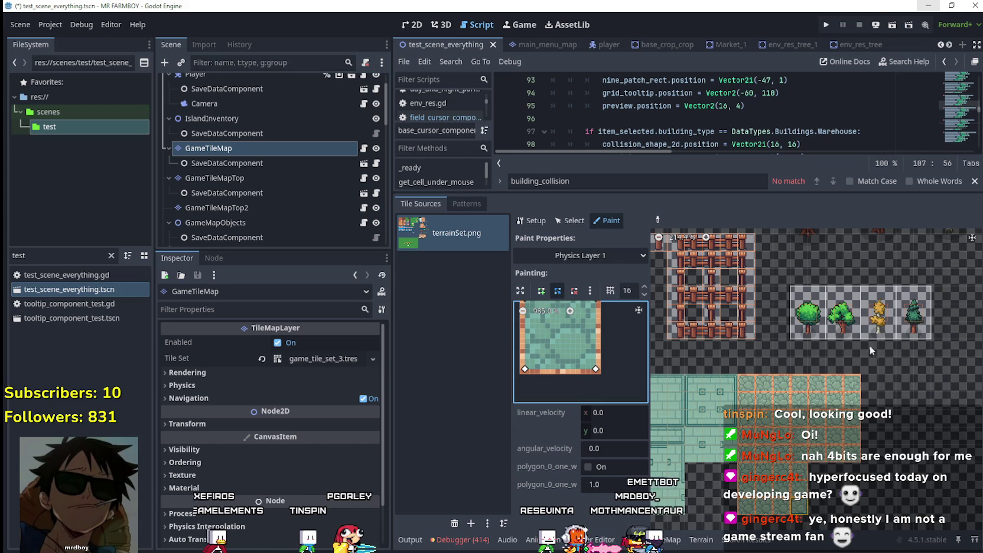
click(827, 26)
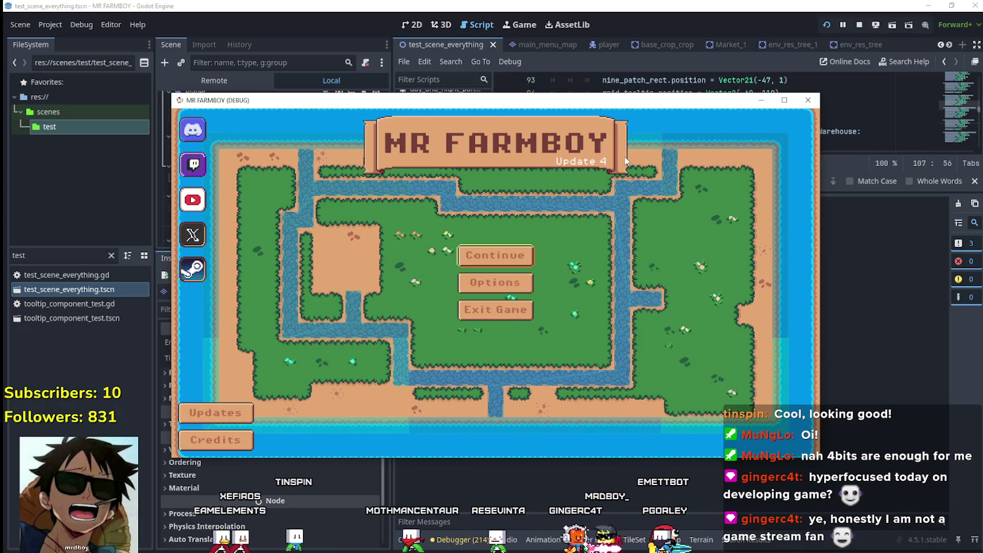
Load the Save 3 slot from the save list and maximize the debug game window.
click(495, 254)
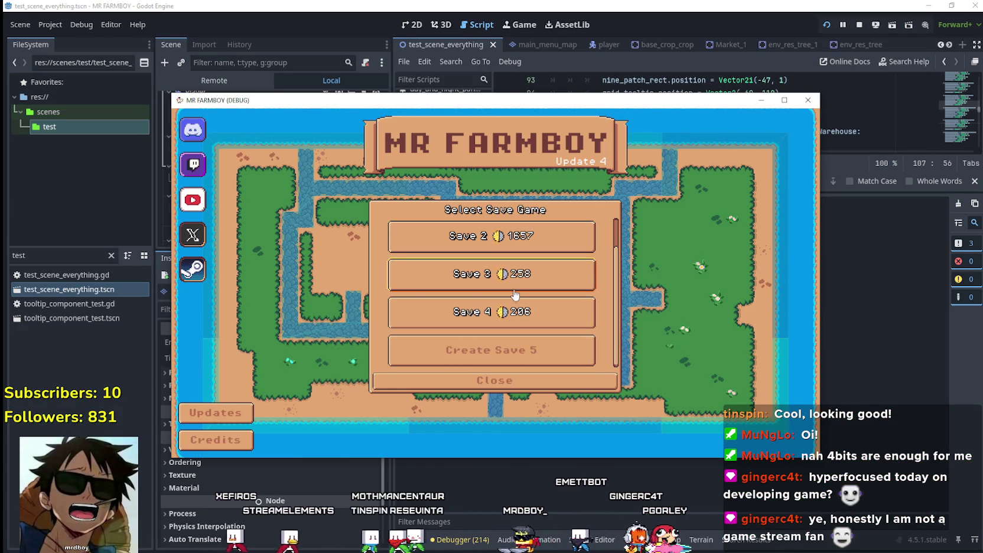
click(512, 274)
click(450, 281)
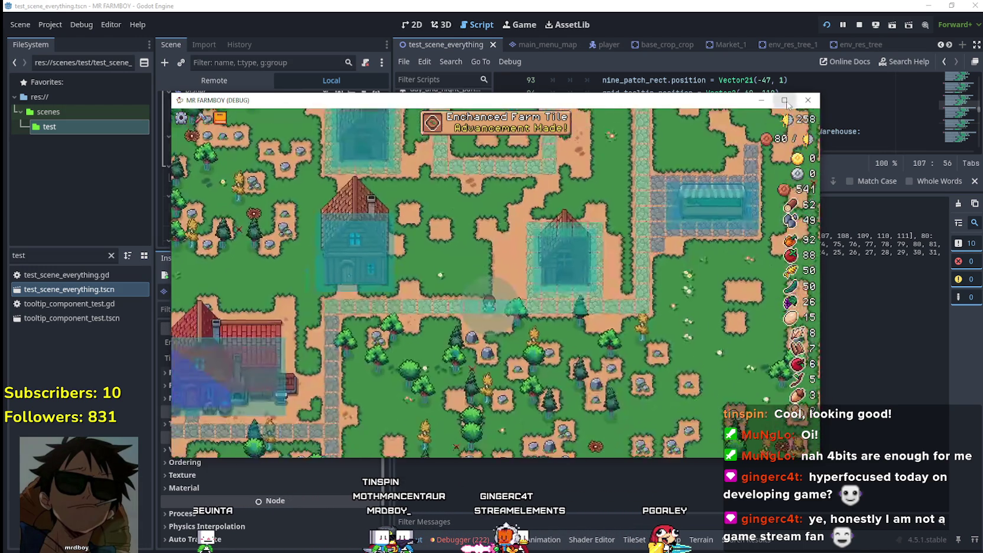
click(785, 101)
Open the crafting panel with C, pick the House, then cancel its placement preview.
scroll(541, 256, up, 1)
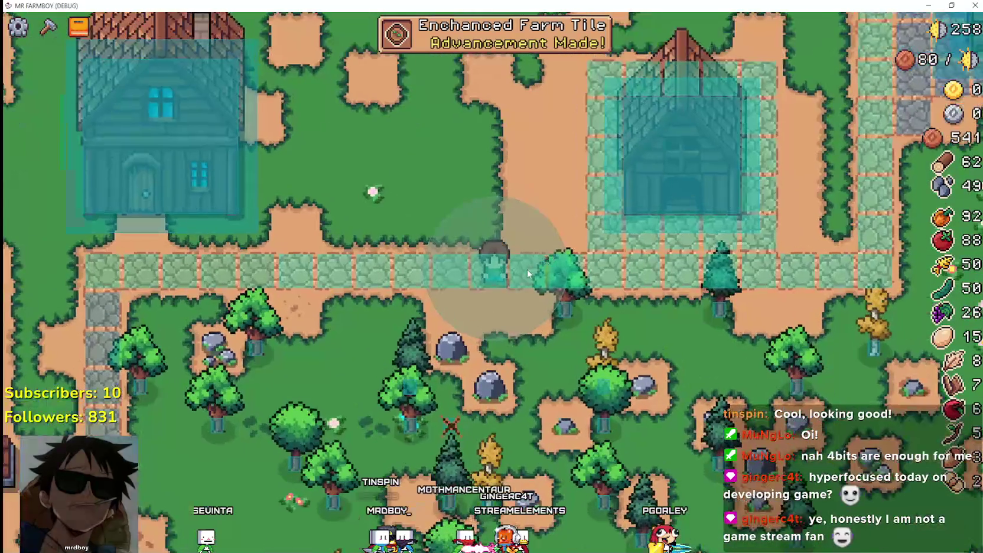
scroll(527, 269, down, 2)
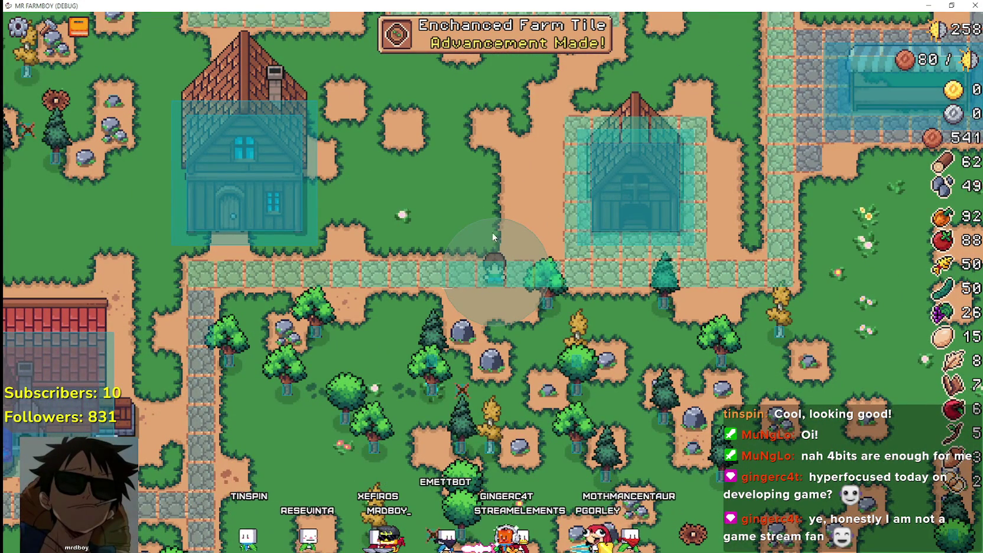
scroll(485, 260, up, 2)
key(c)
scroll(83, 296, down, 2)
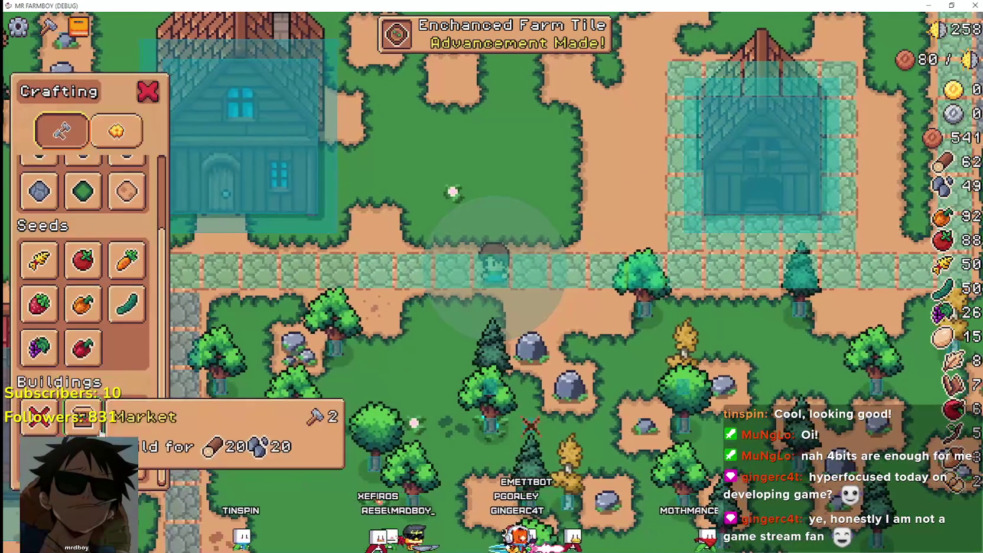
click(126, 416)
right_click(535, 317)
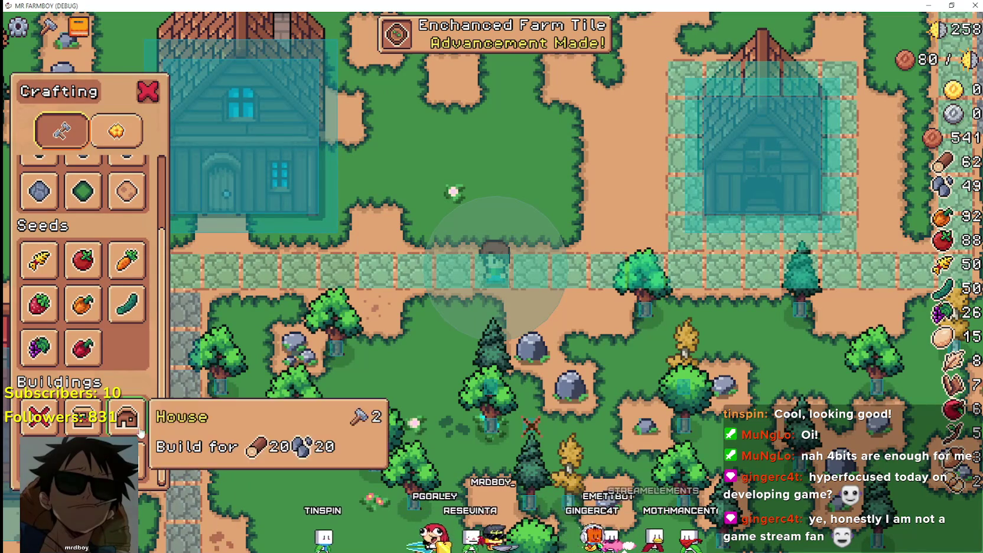
Walk to the existing house and remove it from the farm.
key(w)
key(a)
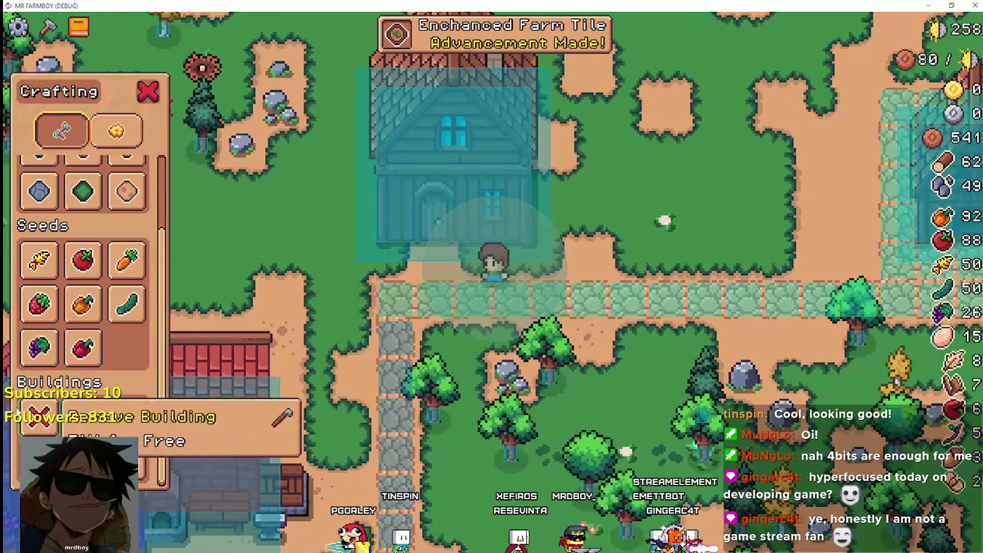
click(38, 417)
key(s)
key(d)
click(505, 151)
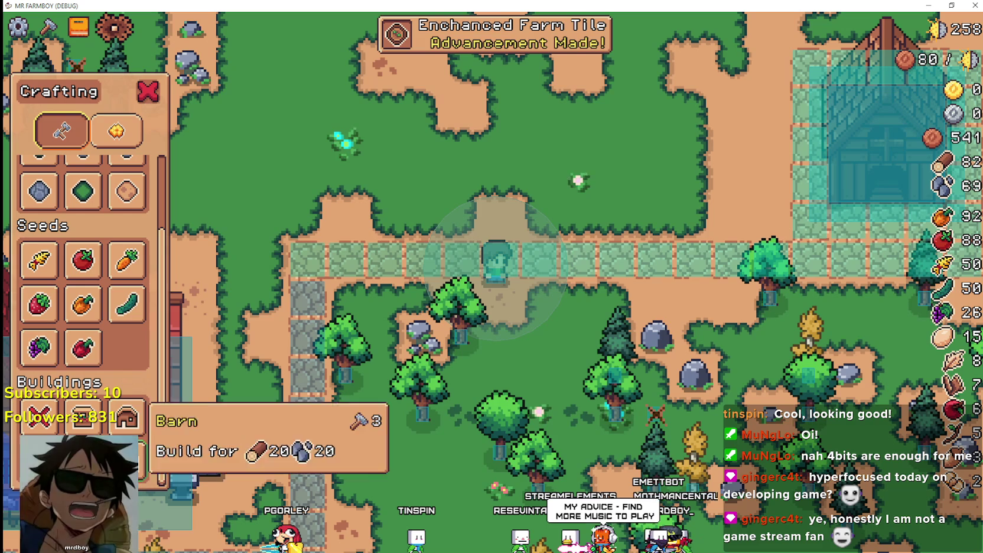
Pick the house again, walk north to position the preview, and build it there.
click(126, 416)
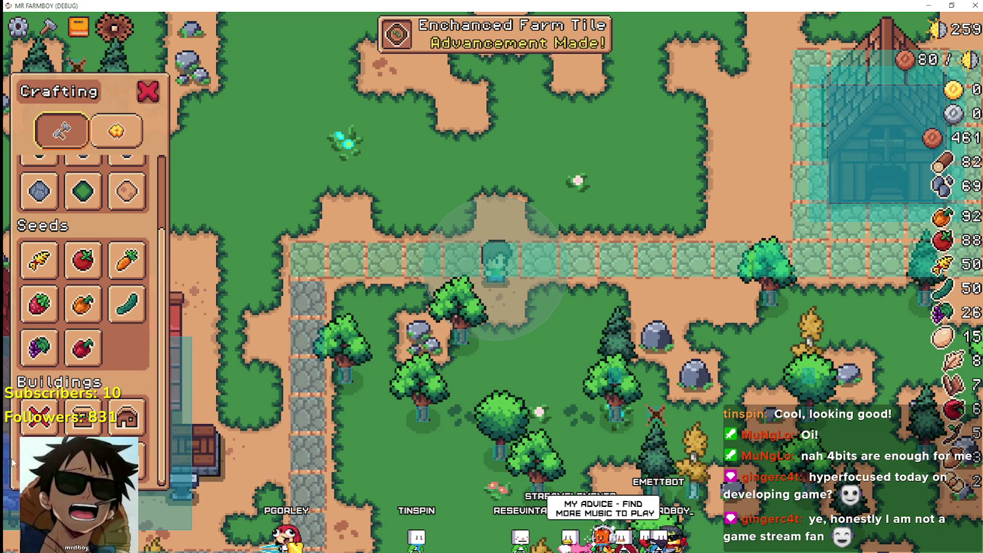
click(124, 418)
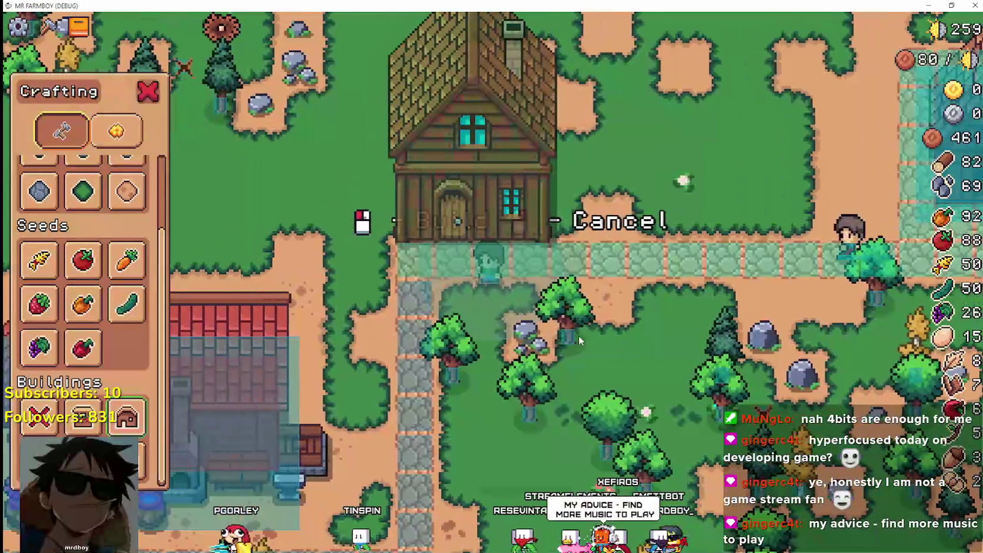
key(s)
key(w)
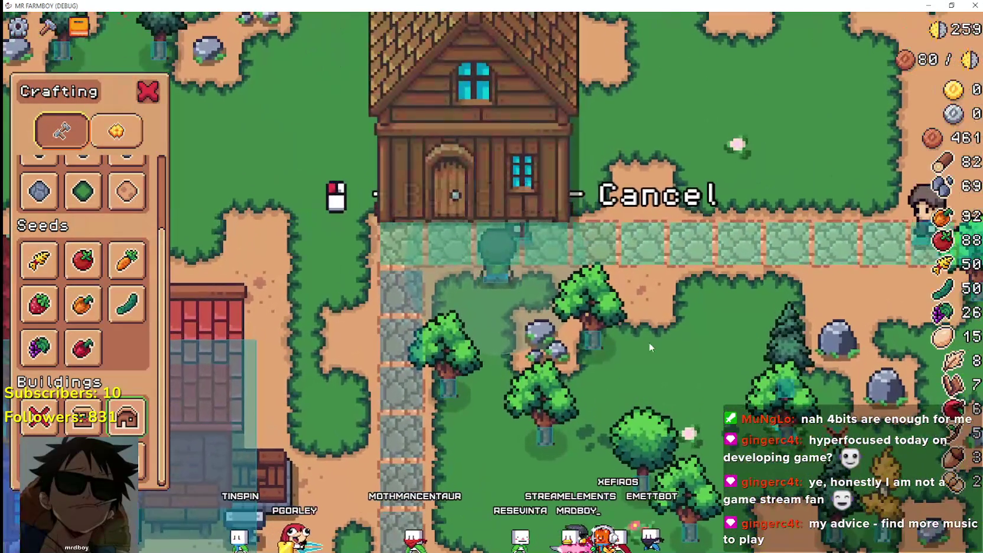
click(649, 341)
Walk the player south, north and east with the house preview, zooming out and back in.
key(d)
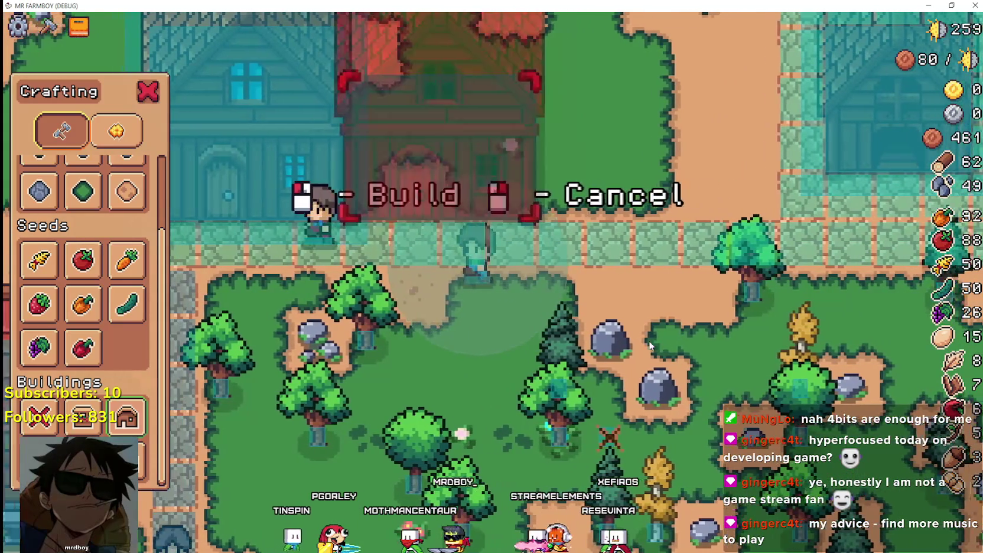
key(s)
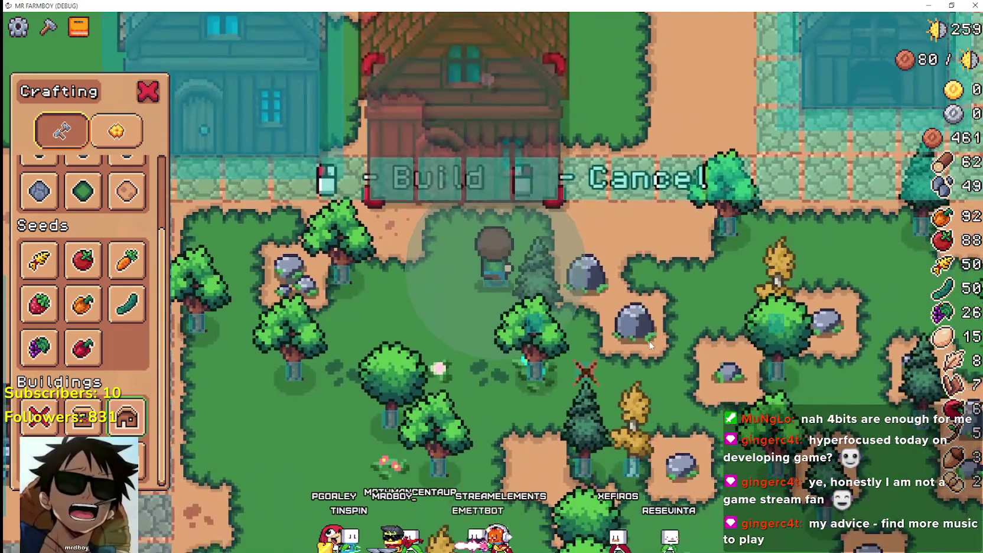
key(w)
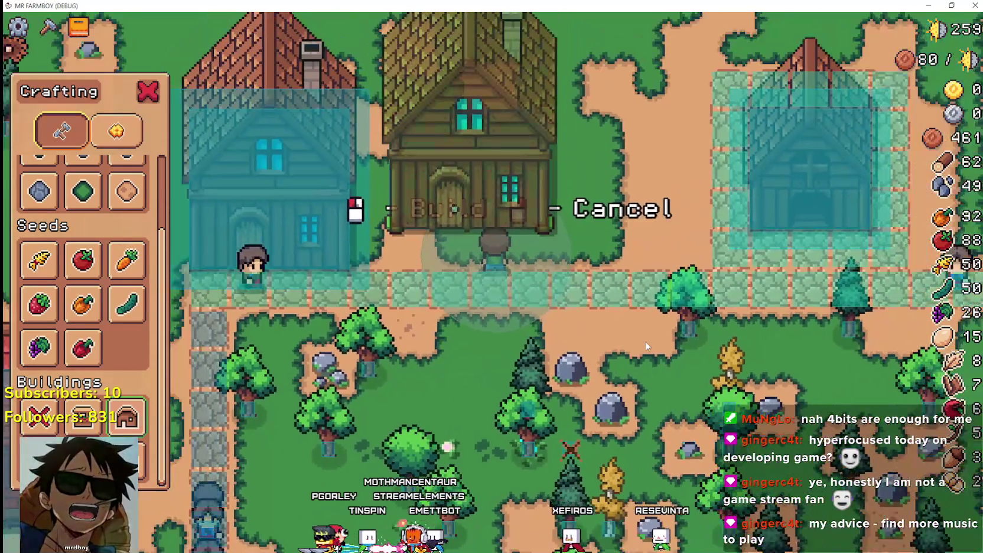
key(d)
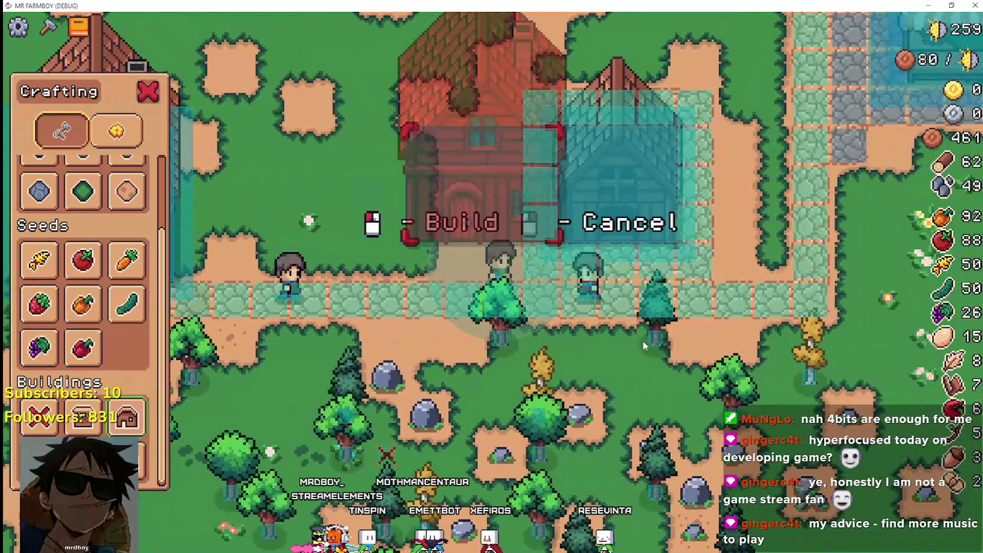
scroll(604, 327, down, 3)
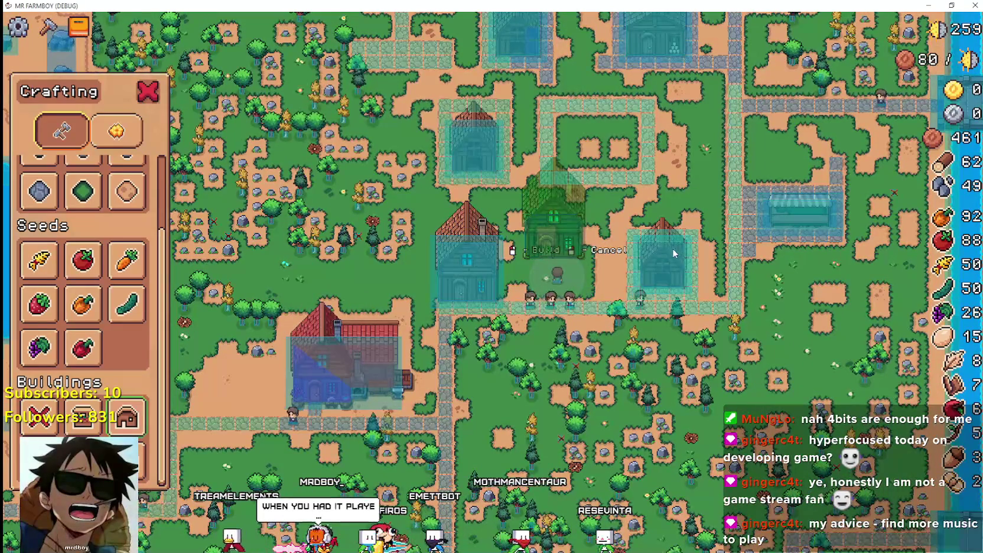
scroll(708, 280, up, 3)
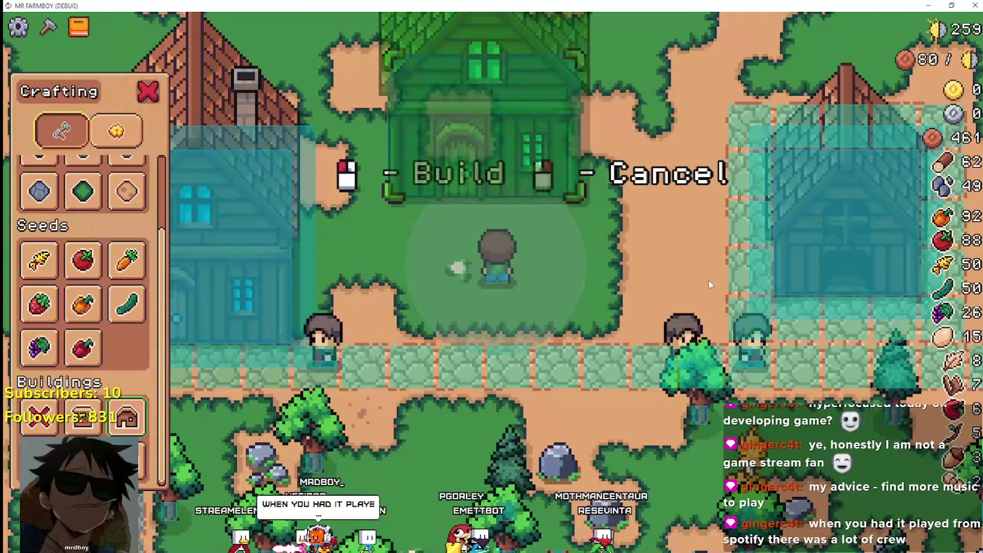
scroll(705, 276, down, 2)
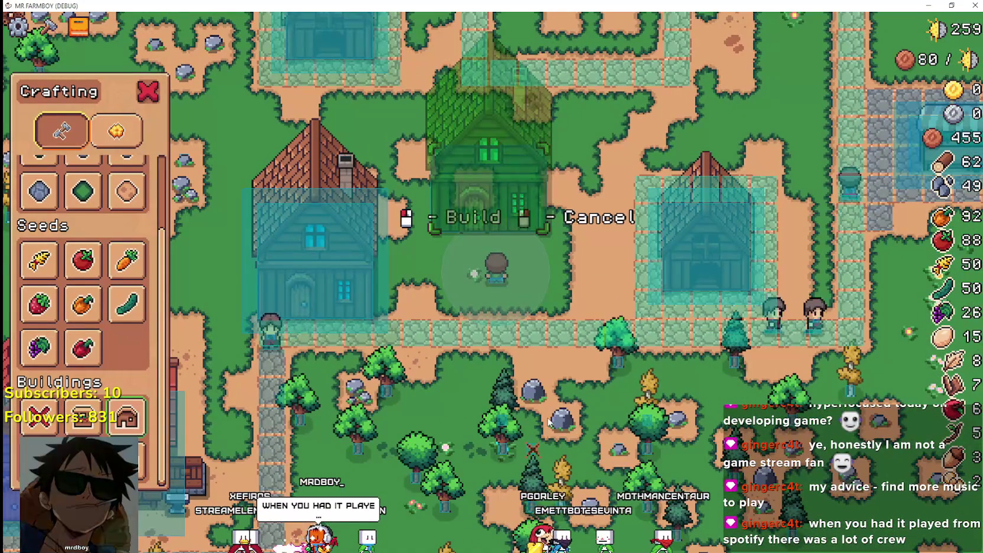
scroll(545, 411, down, 2)
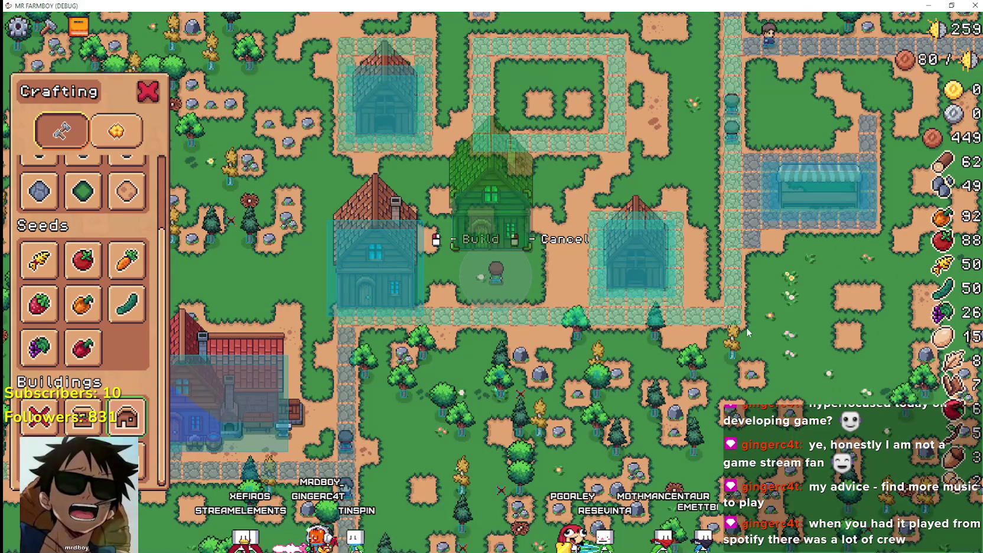
scroll(736, 325, down, 5)
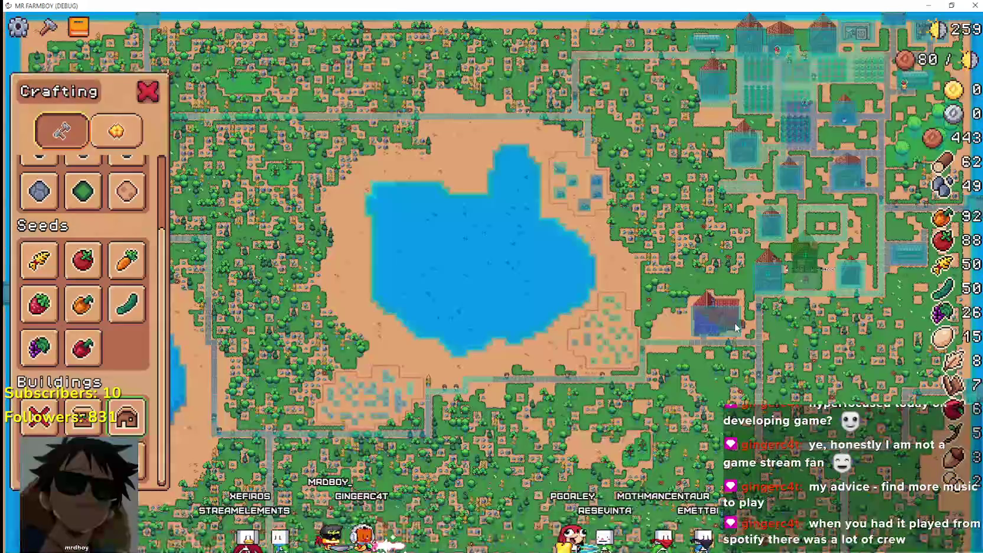
scroll(735, 325, up, 6)
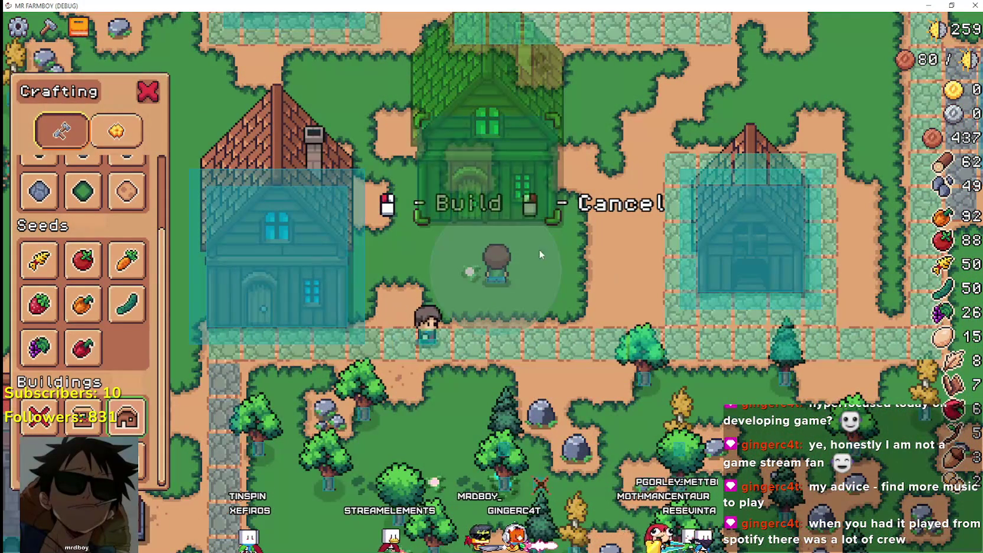
Move the preview up, down, left and right past the houses to check its fit.
key(d)
scroll(559, 276, up, 2)
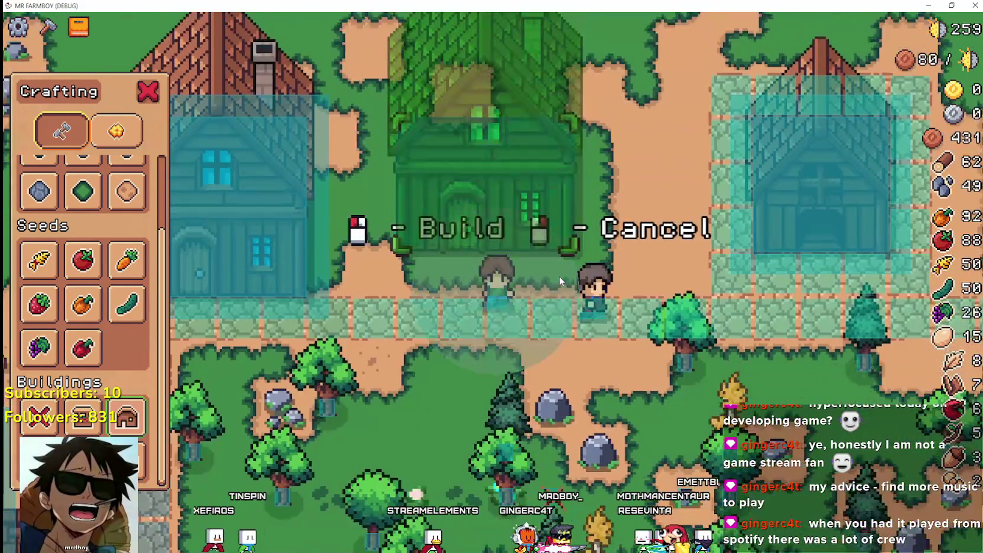
key(s)
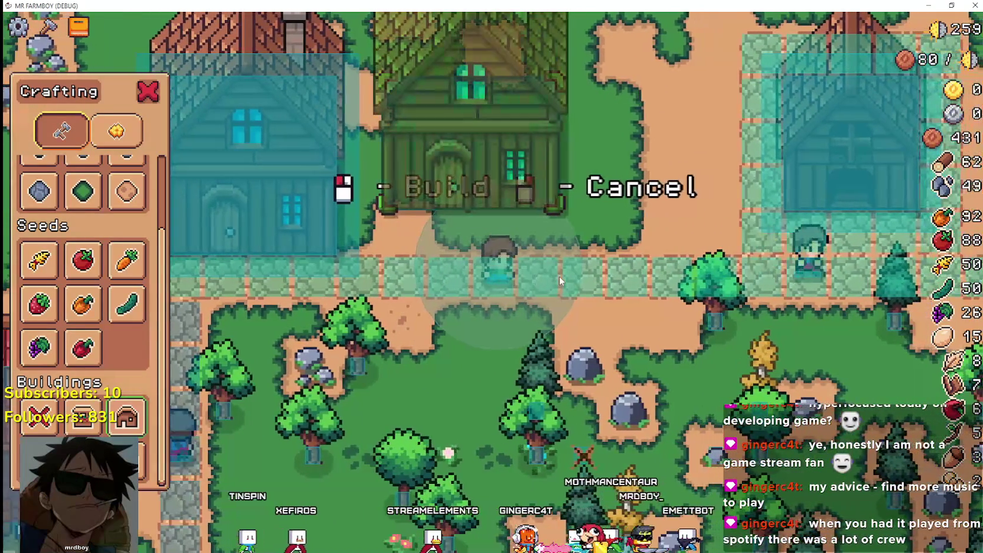
key(w)
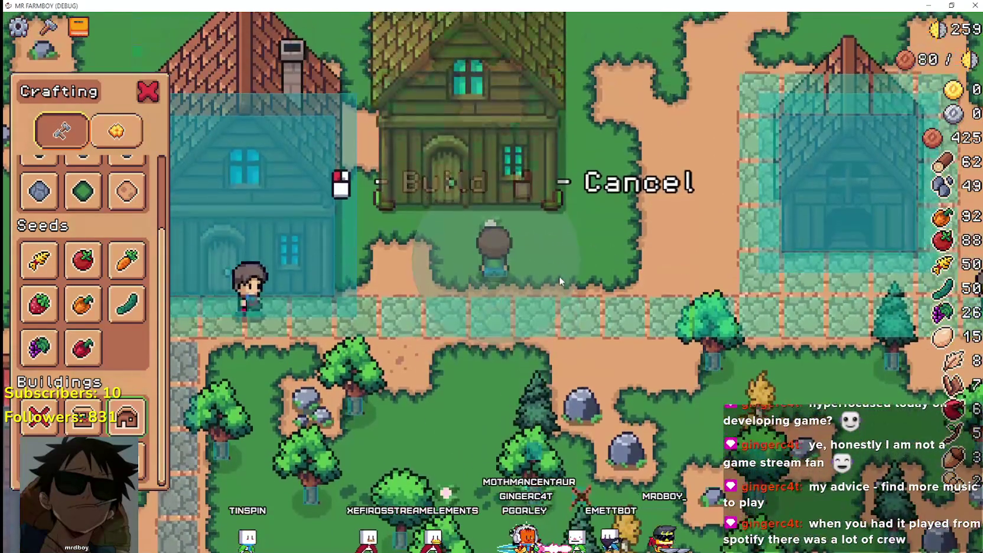
scroll(559, 276, down, 2)
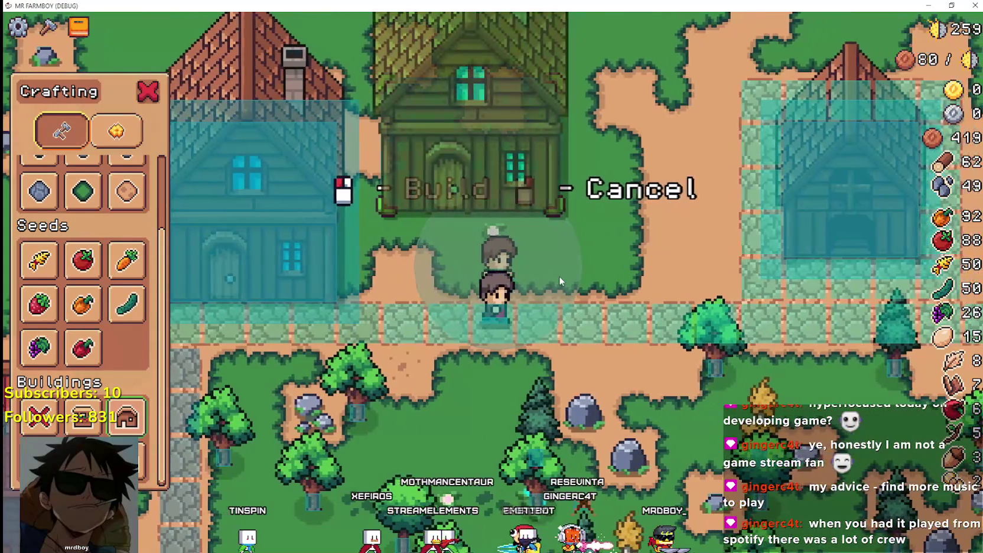
key(d)
key(a)
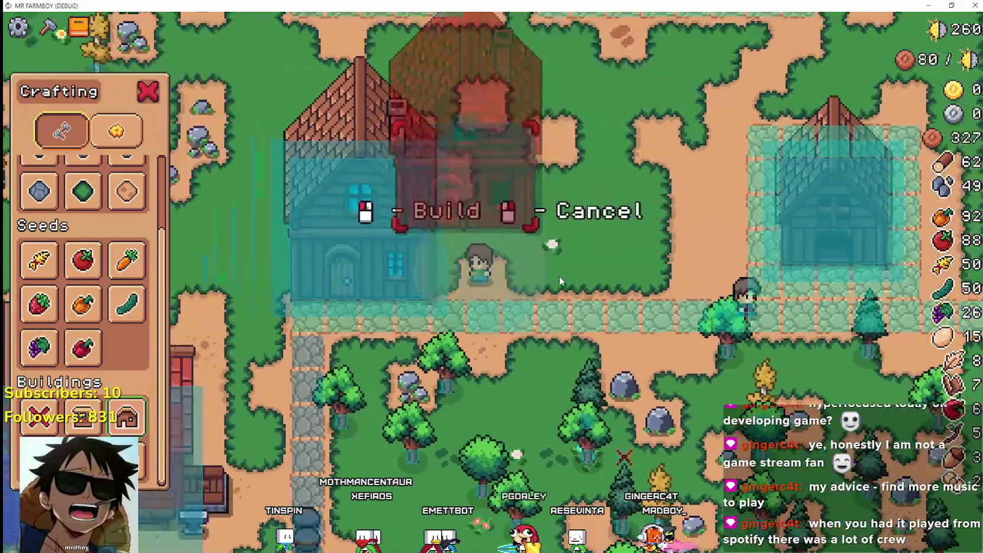
key(w)
key(s)
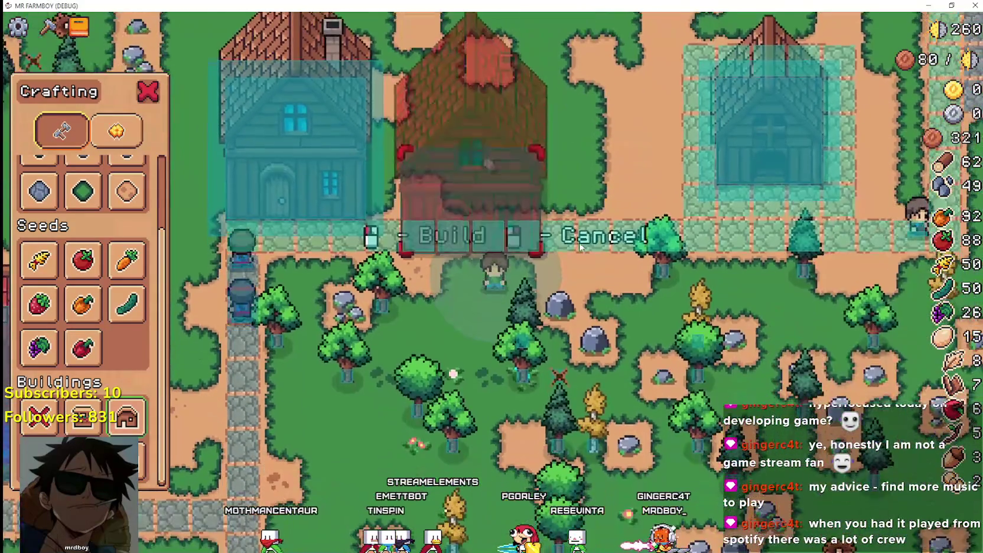
scroll(574, 241, up, 2)
Cancel the house preview and walk right and up along the house path, zooming the view.
right_click(574, 241)
key(w)
key(d)
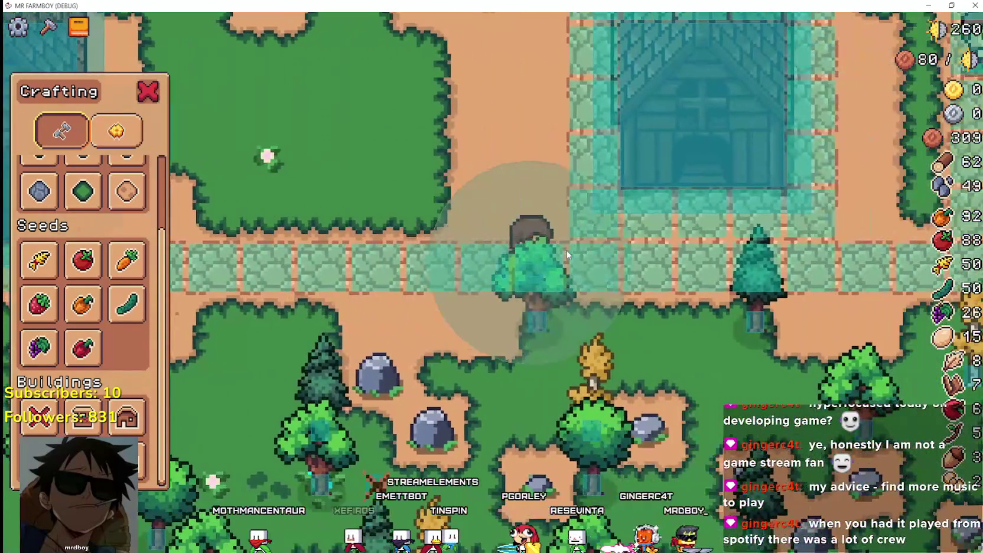
key(d)
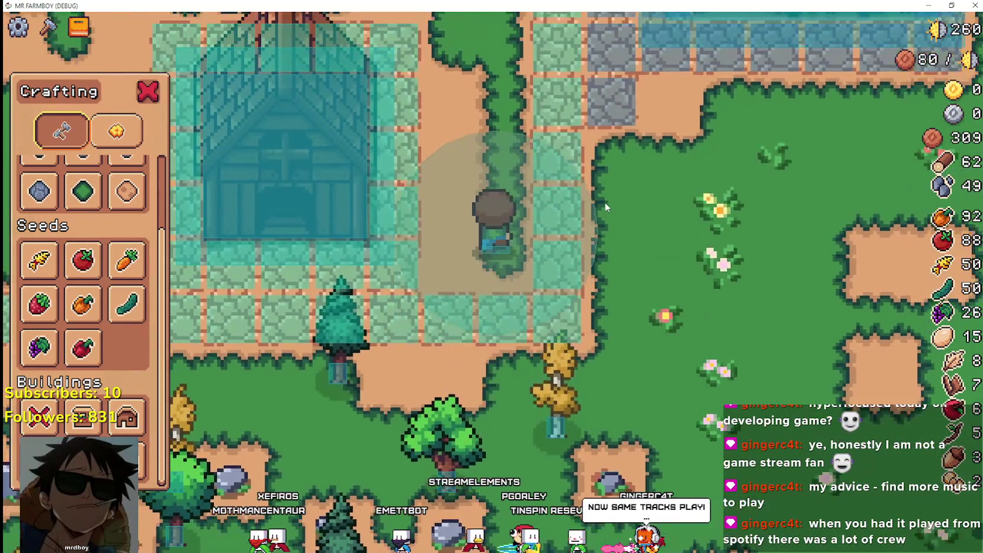
key(w)
key(w)
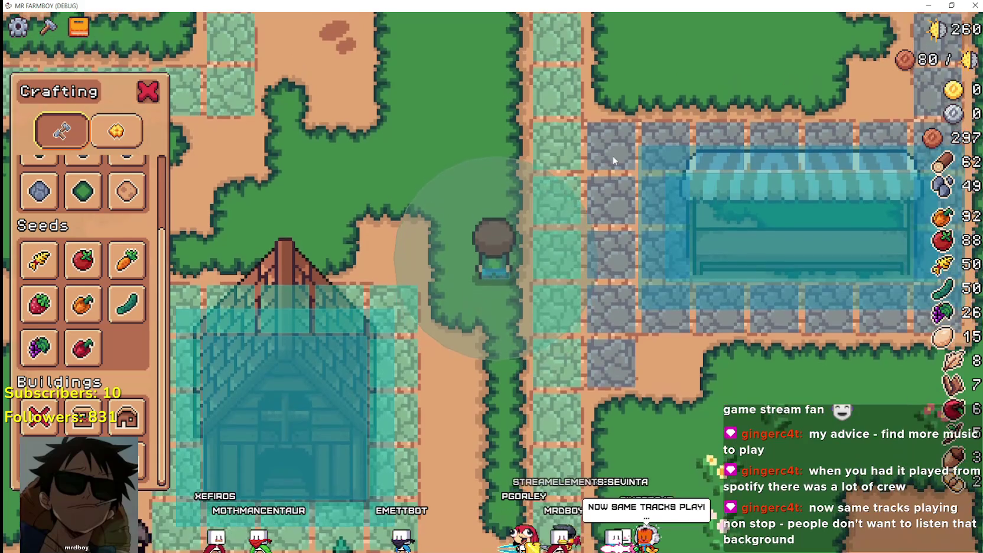
scroll(671, 211, up, 1)
scroll(653, 177, up, 2)
scroll(655, 181, down, 2)
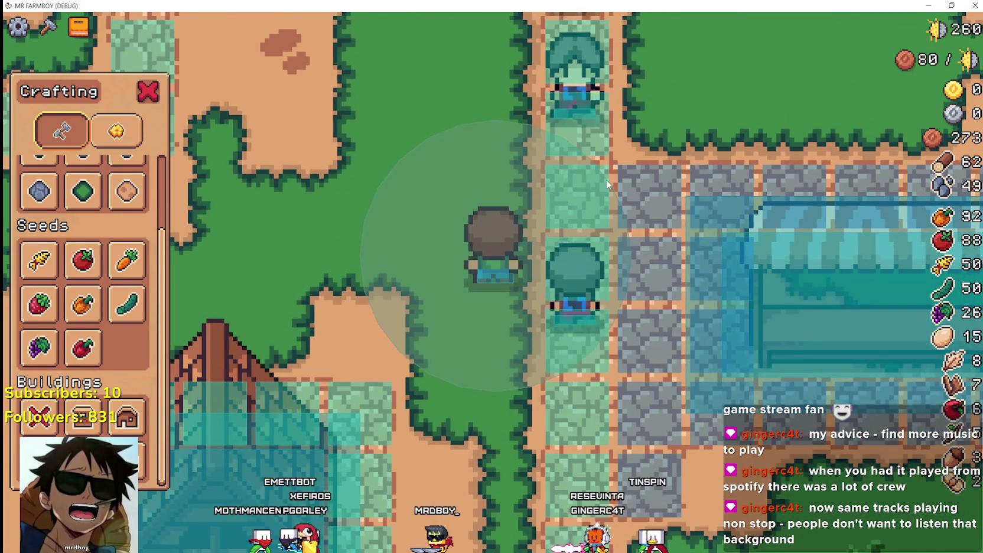
scroll(606, 185, down, 2)
scroll(606, 185, down, 2)
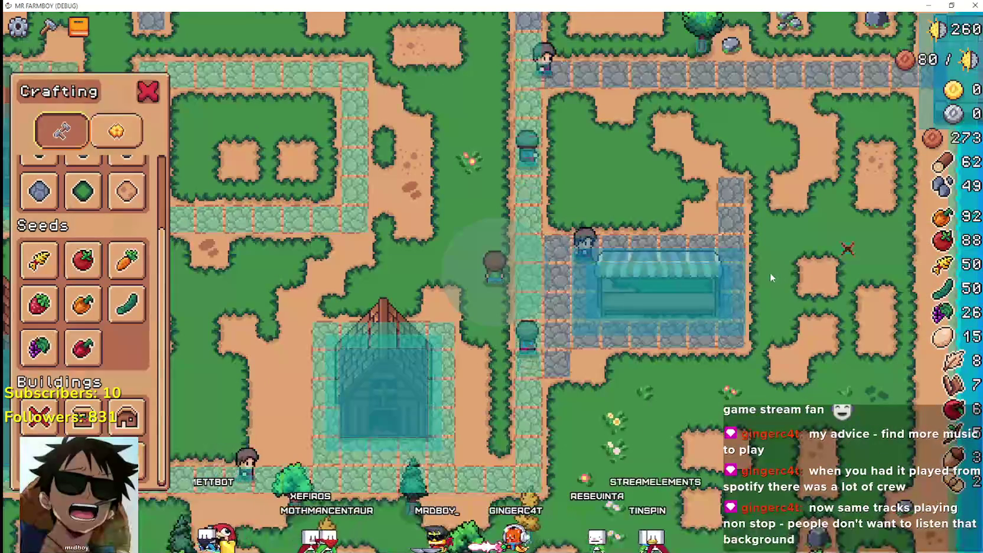
Walk the player far left across the map, then pause the game.
key(a)
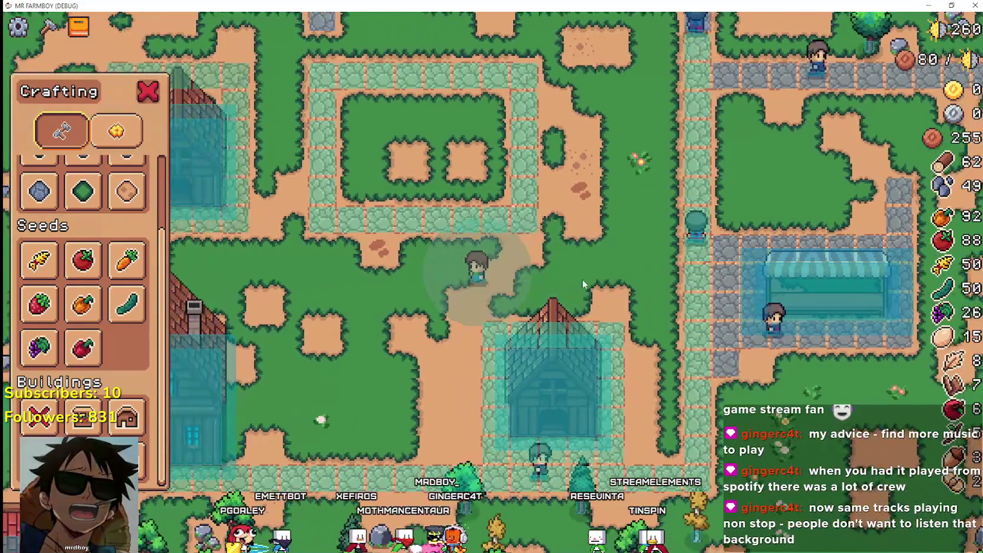
scroll(673, 235, down, 3)
scroll(672, 236, up, 3)
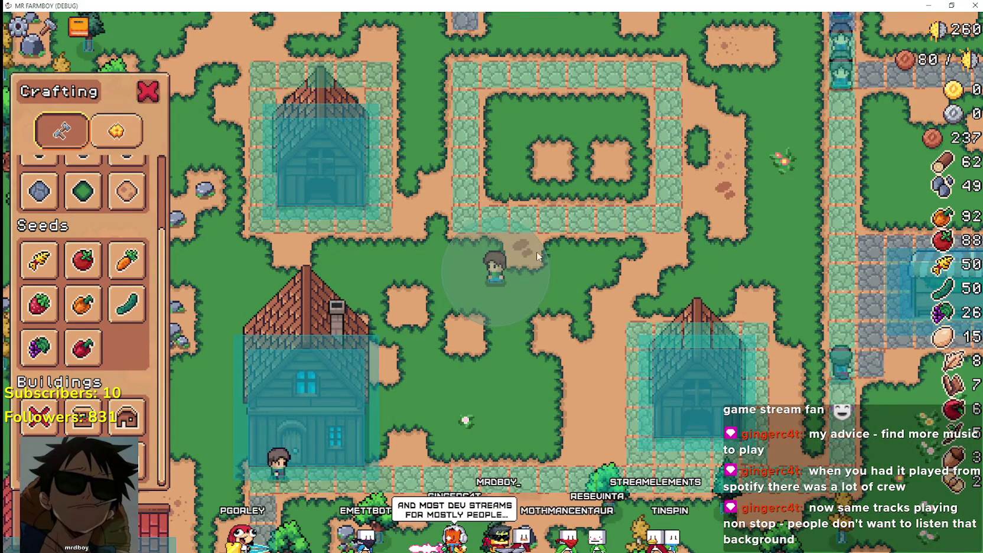
scroll(506, 237, down, 5)
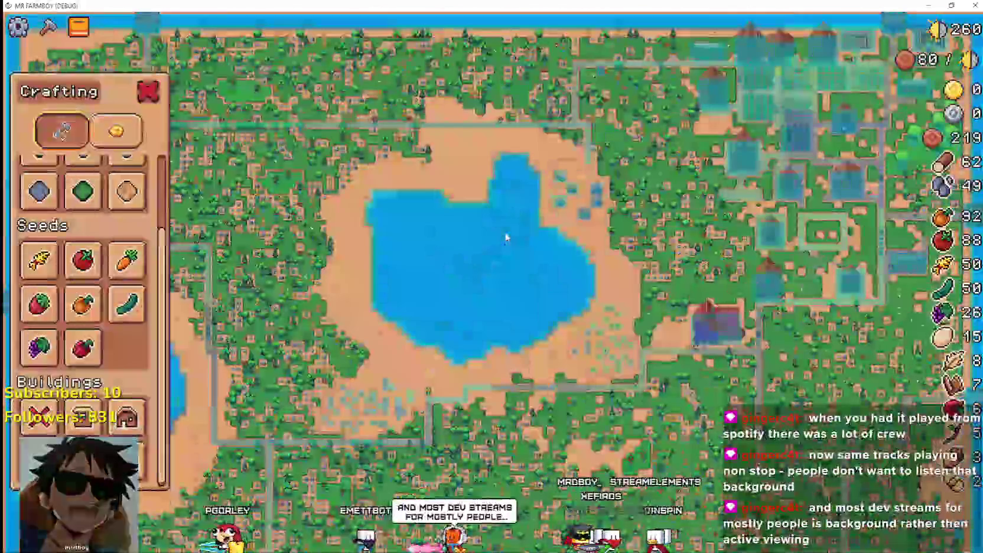
scroll(600, 269, up, 5)
scroll(599, 269, up, 3)
key(Escape)
key(Escape)
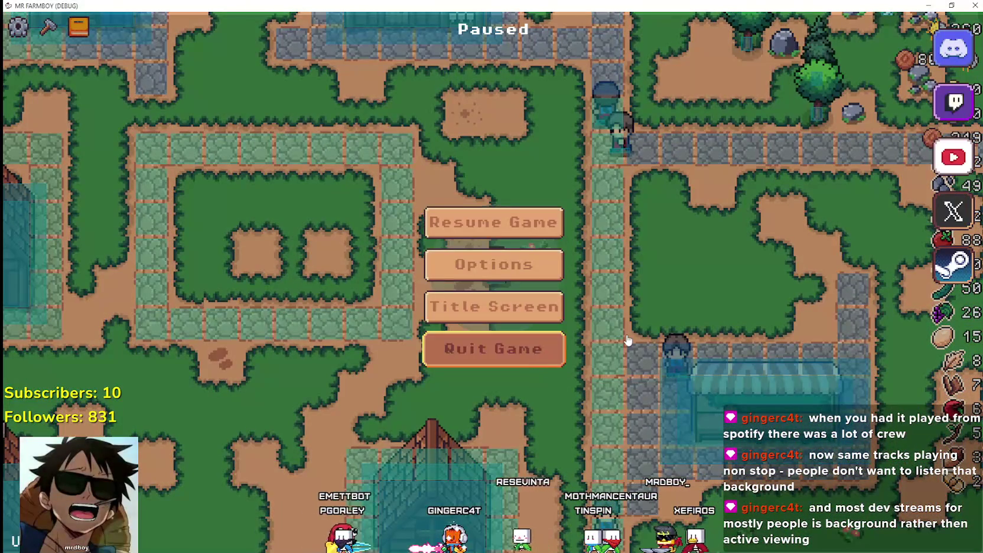
Quit the paused game, run the project again, and load Save 2 from the save list.
key(Return)
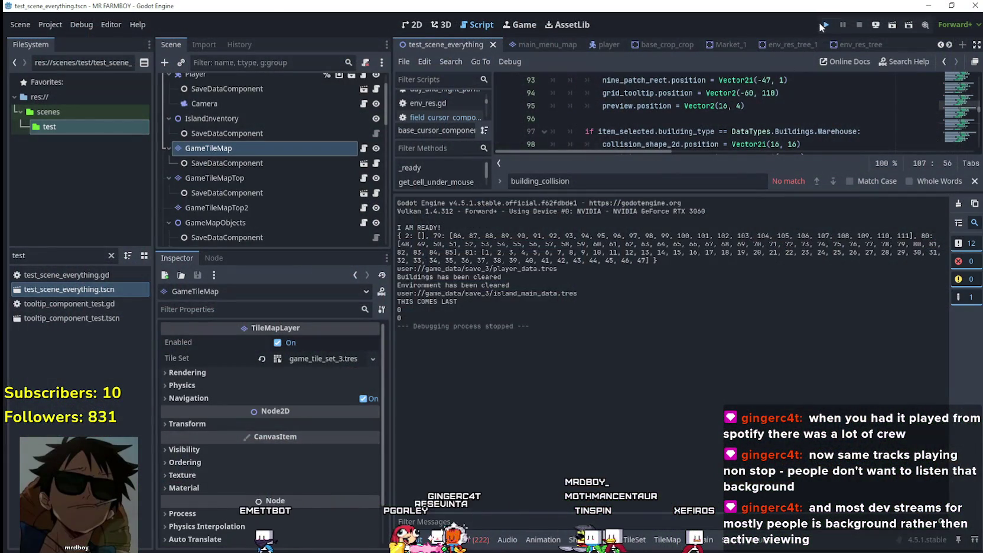
click(825, 24)
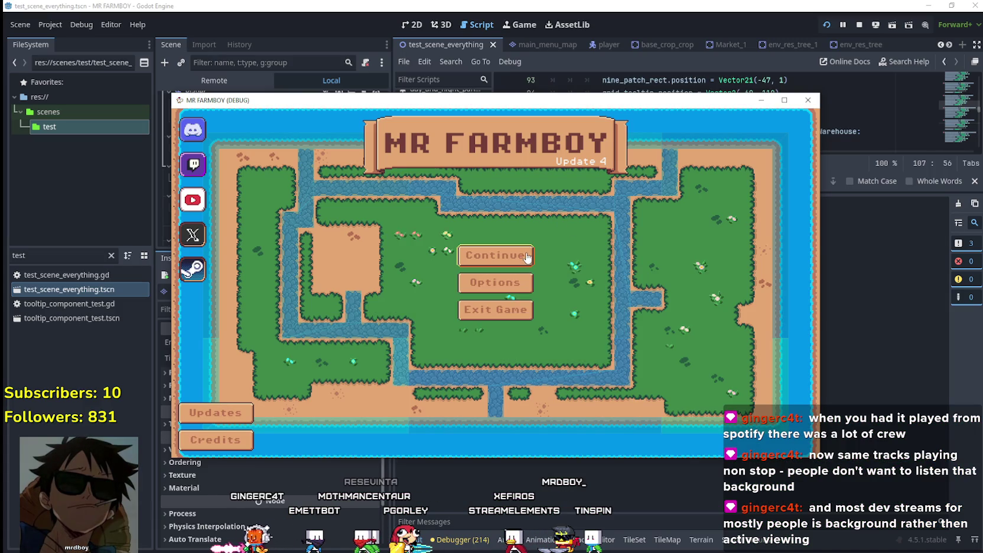
click(527, 258)
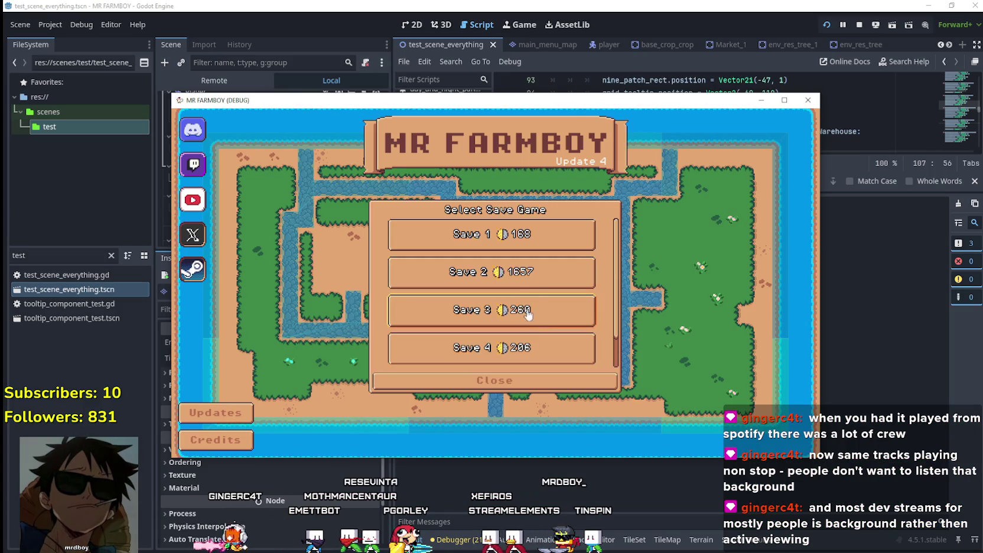
click(539, 280)
click(449, 273)
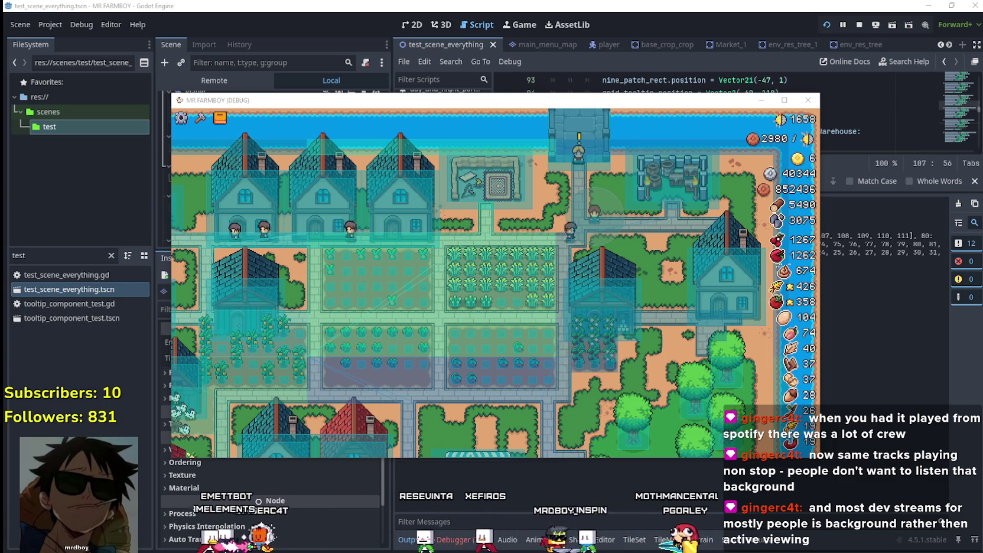
scroll(666, 350, down, 3)
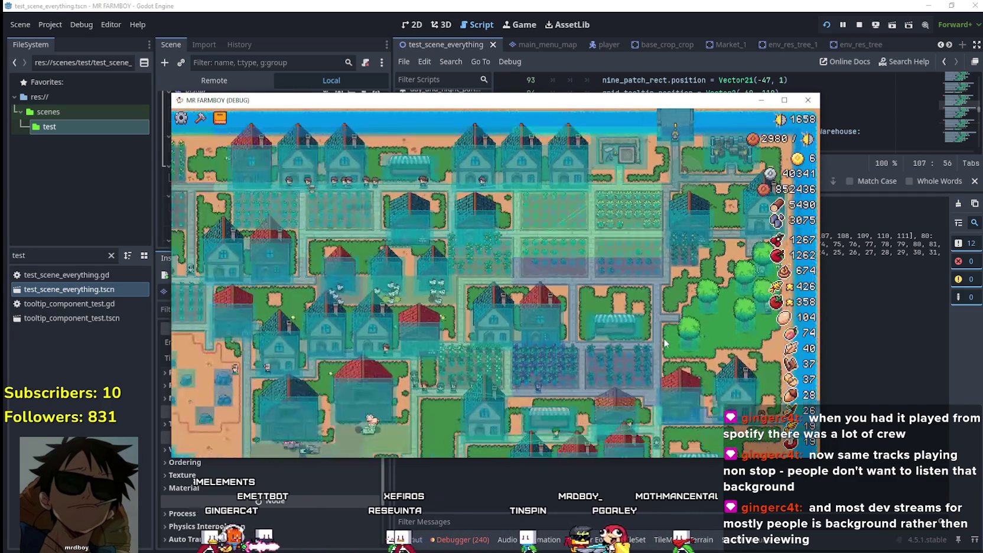
Maximise the game window with Super+Up and zoom out over the town's buildings and back in.
scroll(666, 336, up, 3)
key(super+Up)
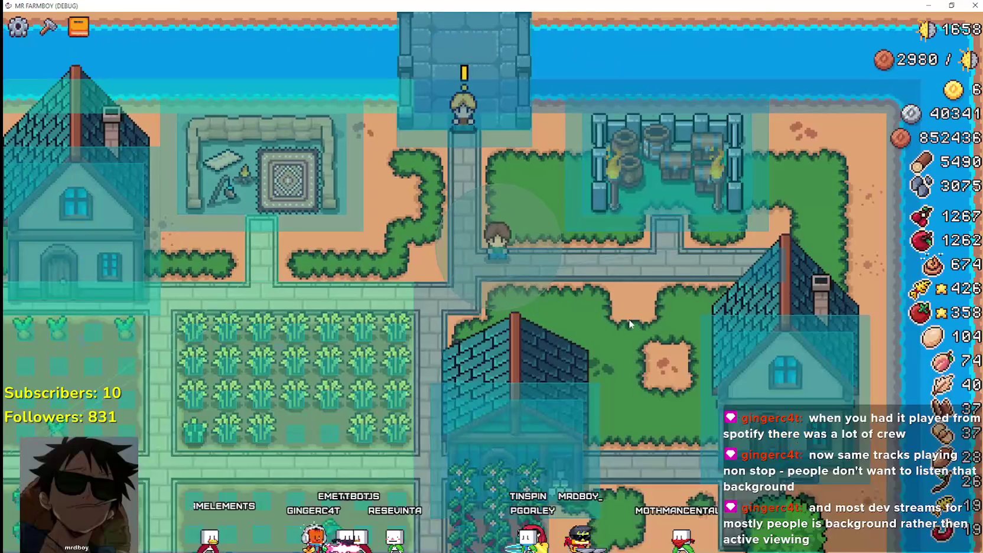
scroll(638, 332, down, 3)
scroll(599, 294, up, 4)
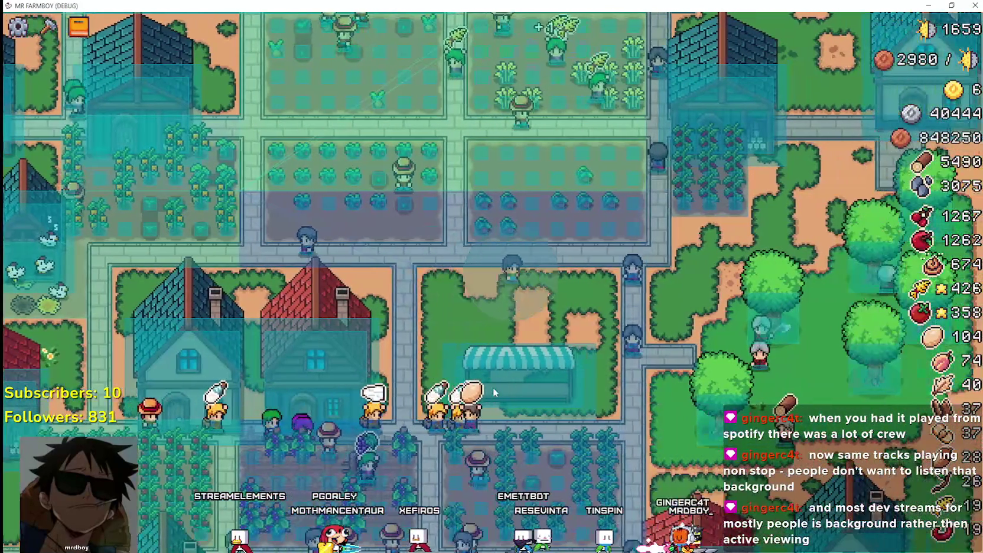
scroll(494, 389, down, 3)
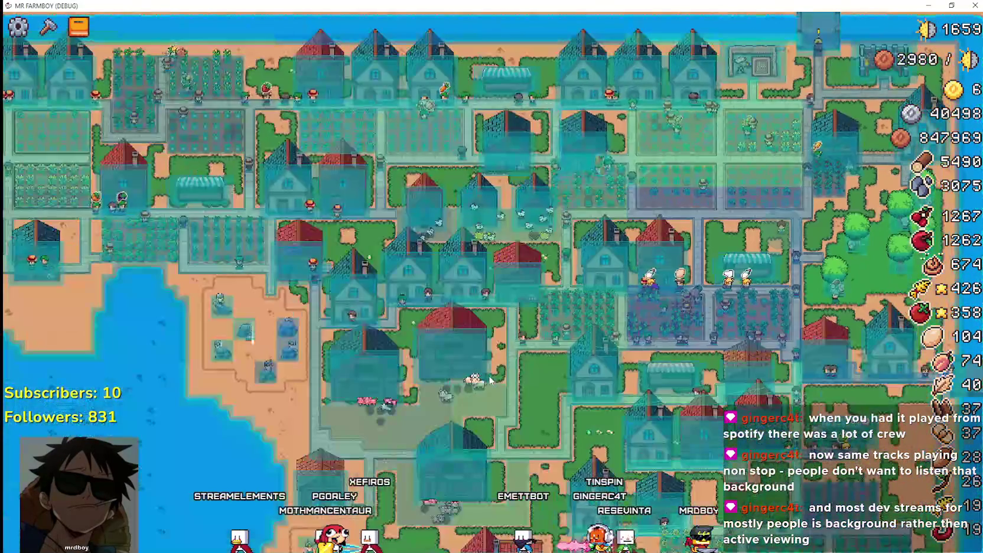
scroll(494, 389, down, 2)
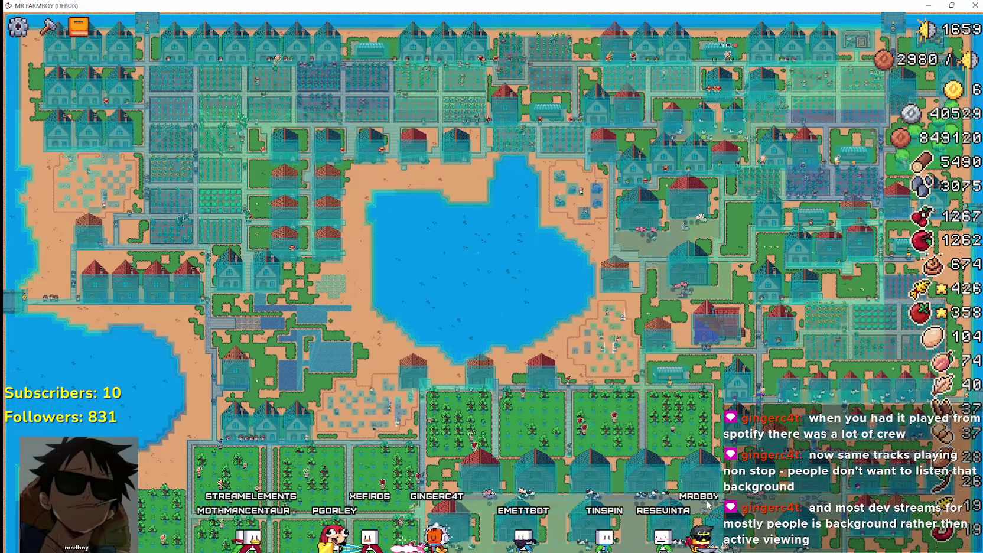
scroll(540, 282, up, 5)
scroll(576, 338, up, 3)
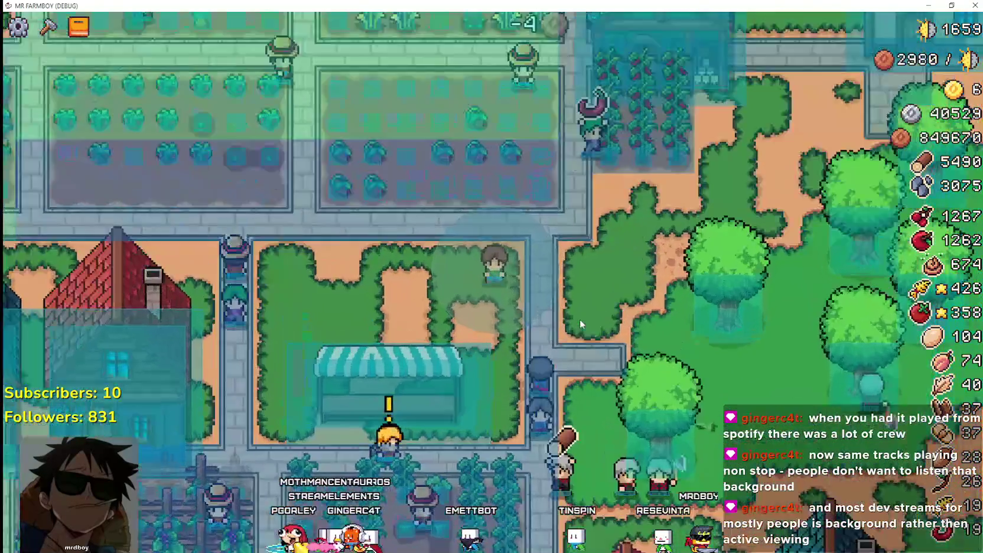
scroll(585, 266, down, 1)
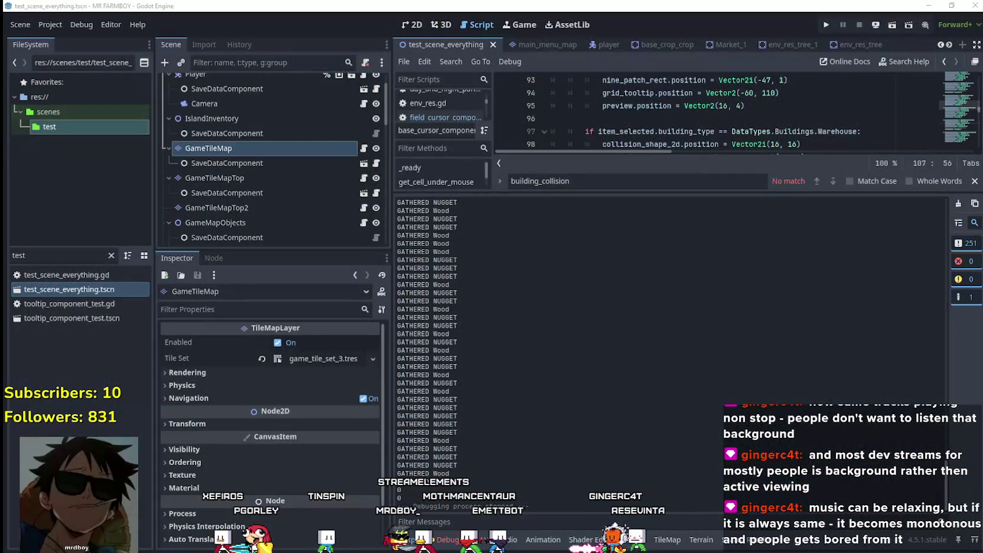
Open the GameTileMap's tile set and drag the collision polygon's bottom-right, top-left and bottom-left corners to the tile corners.
click(340, 362)
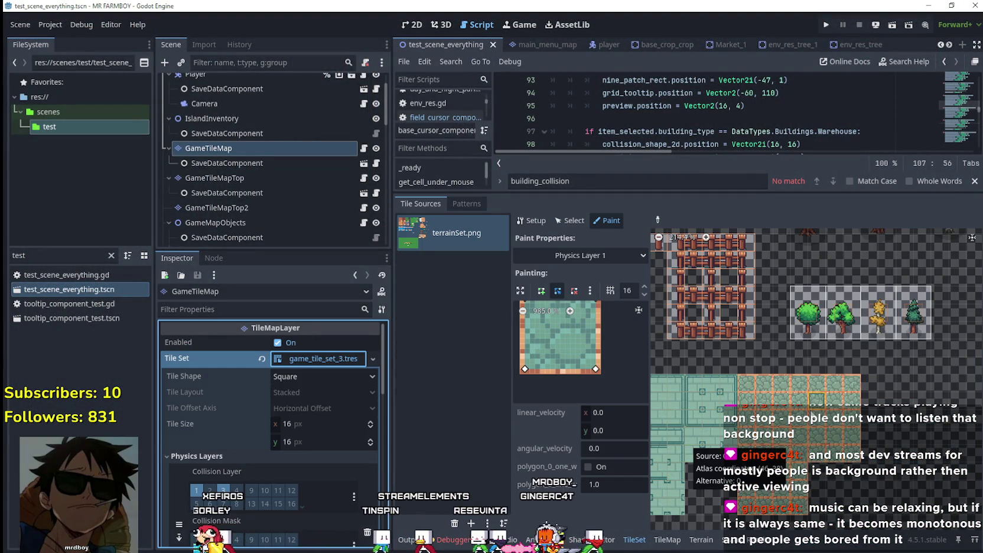
scroll(777, 419, up, 1)
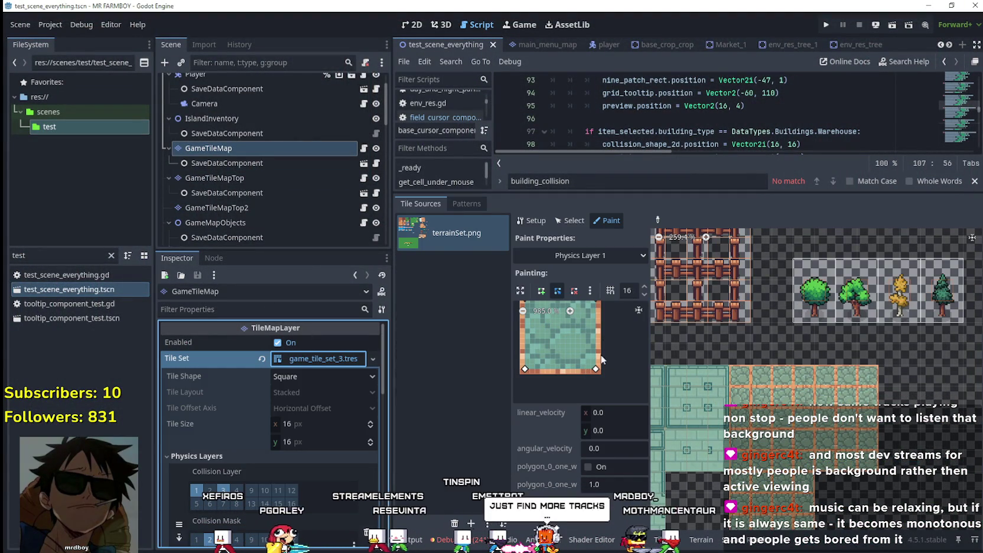
drag(595, 369, 601, 374)
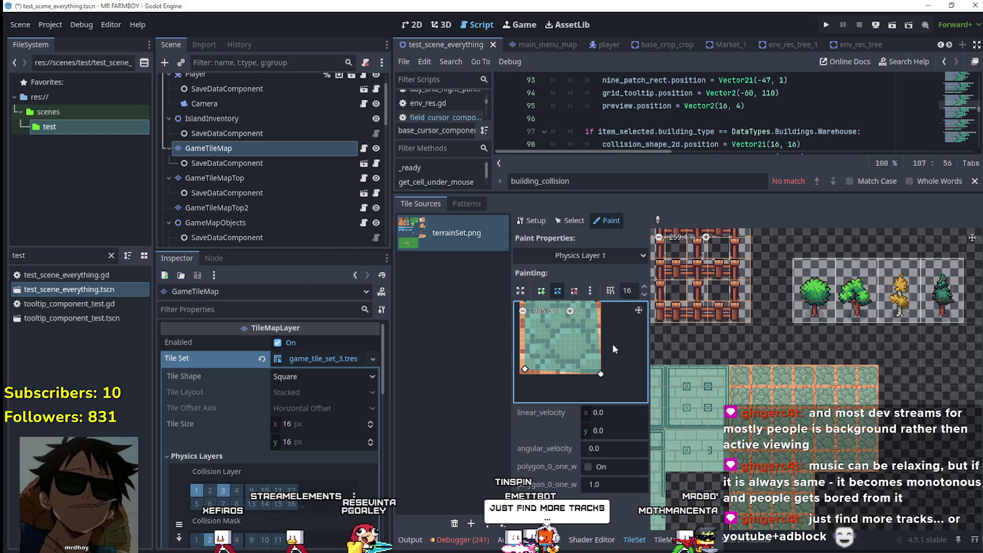
scroll(612, 355, up, 2)
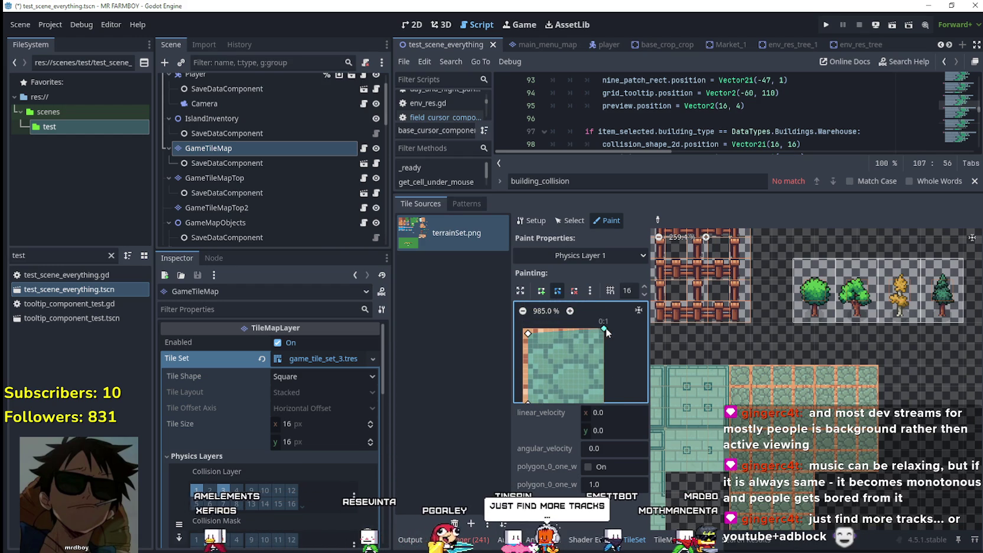
scroll(605, 331, left, 2)
drag(554, 326, 551, 321)
scroll(543, 353, down, 2)
drag(558, 362, 550, 367)
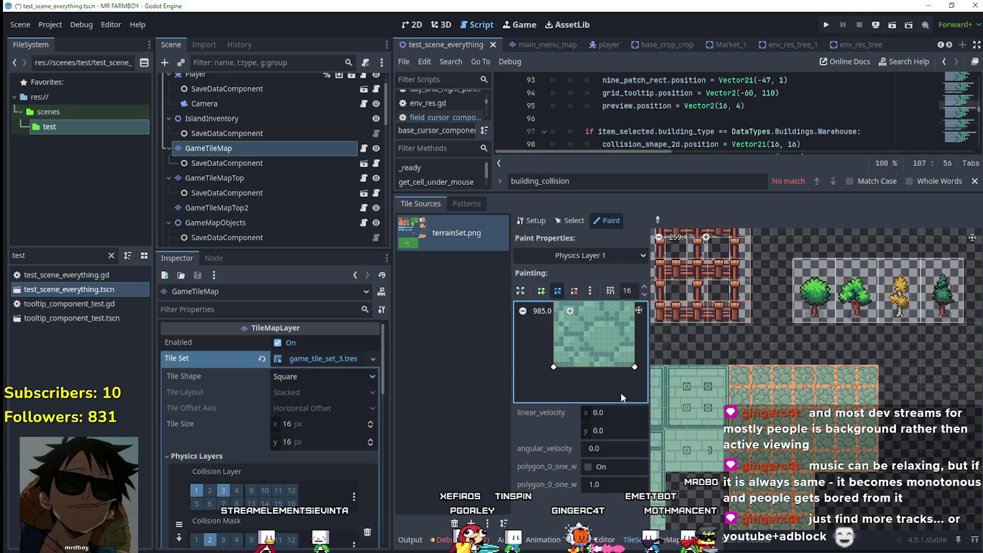
Paint the reshaped collision polygon onto six floor tiles in the terrainSet.png atlas.
click(745, 380)
click(765, 378)
click(855, 380)
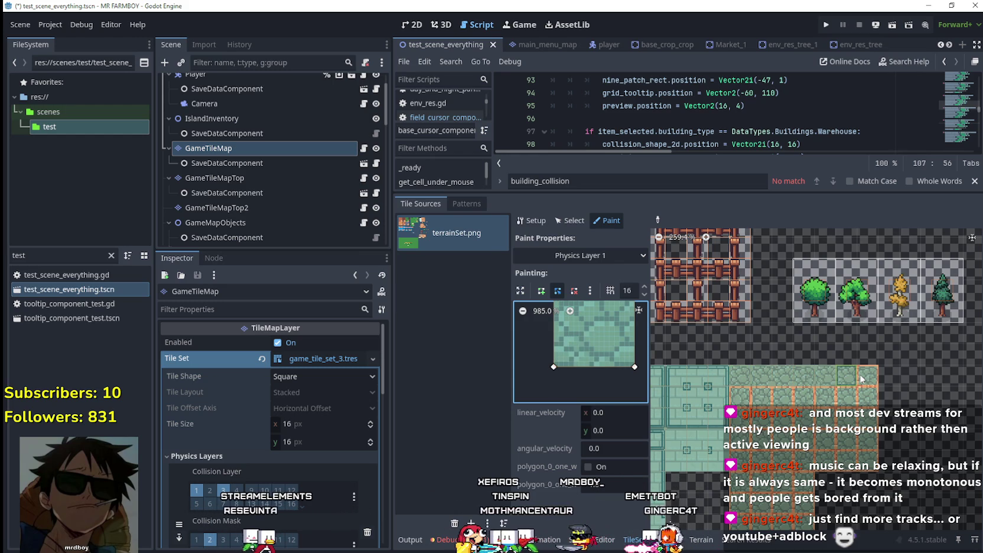
click(865, 384)
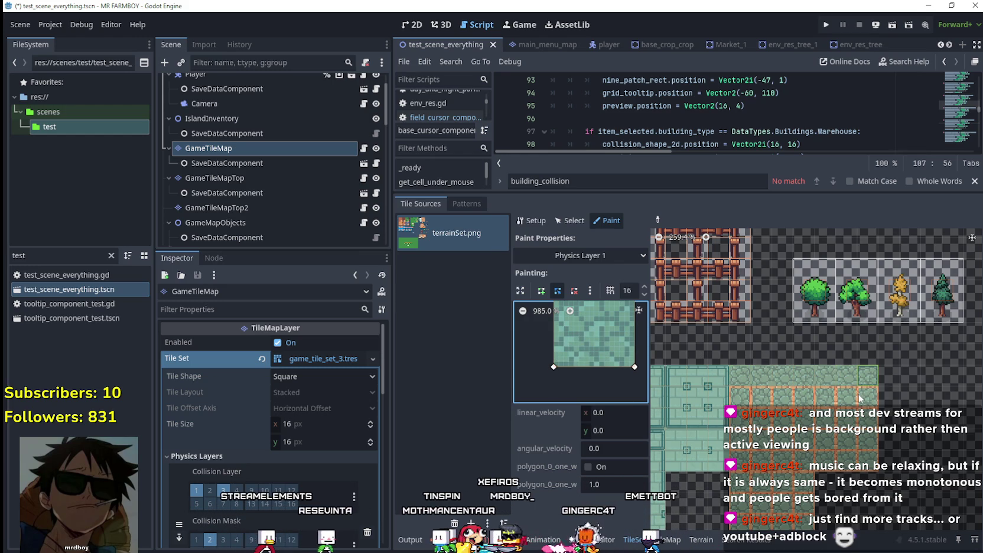
click(867, 395)
click(808, 402)
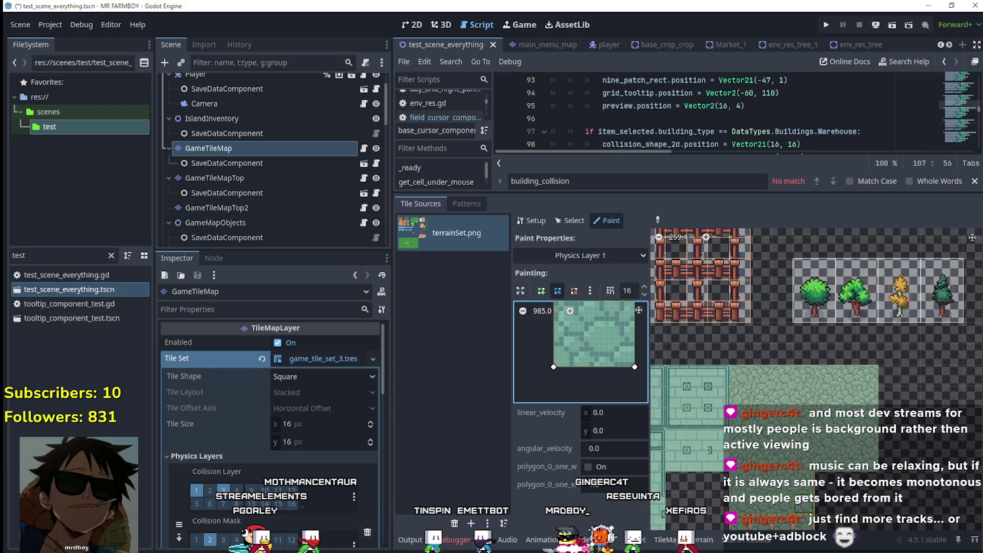
Scroll through the cursor script's building blocks, dismiss the building_collision search, and enlarge the script area.
scroll(811, 386, down, 3)
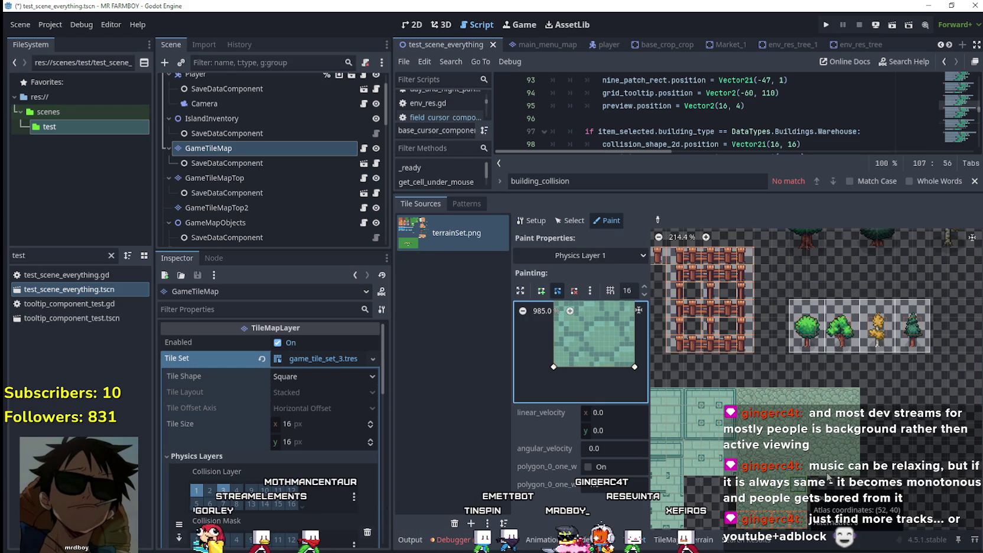
scroll(811, 386, down, 2)
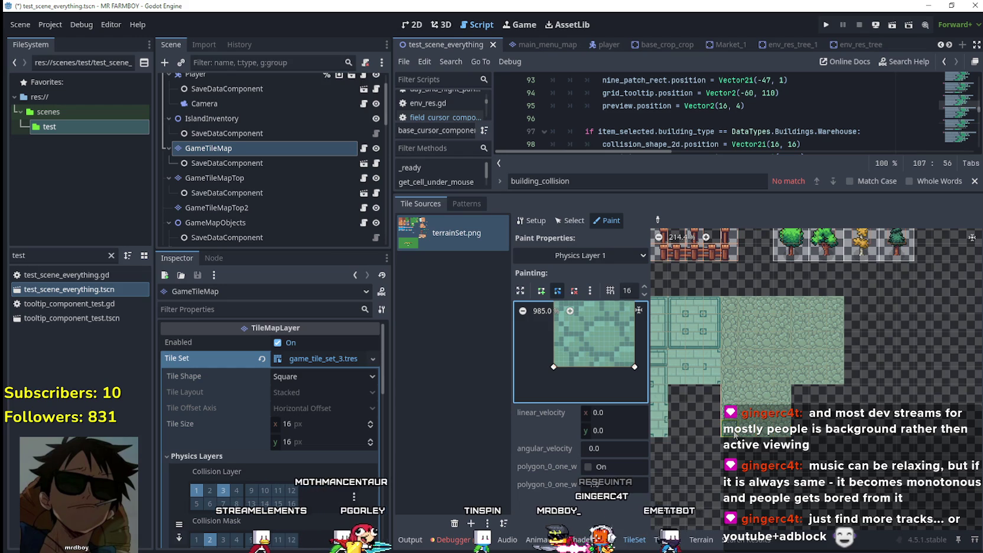
scroll(837, 449, up, 1)
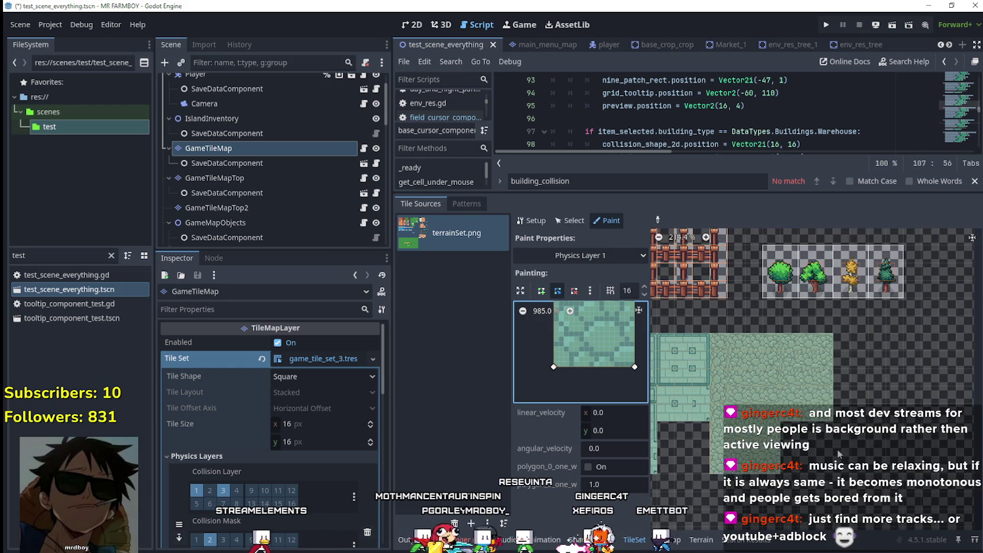
scroll(838, 449, up, 1)
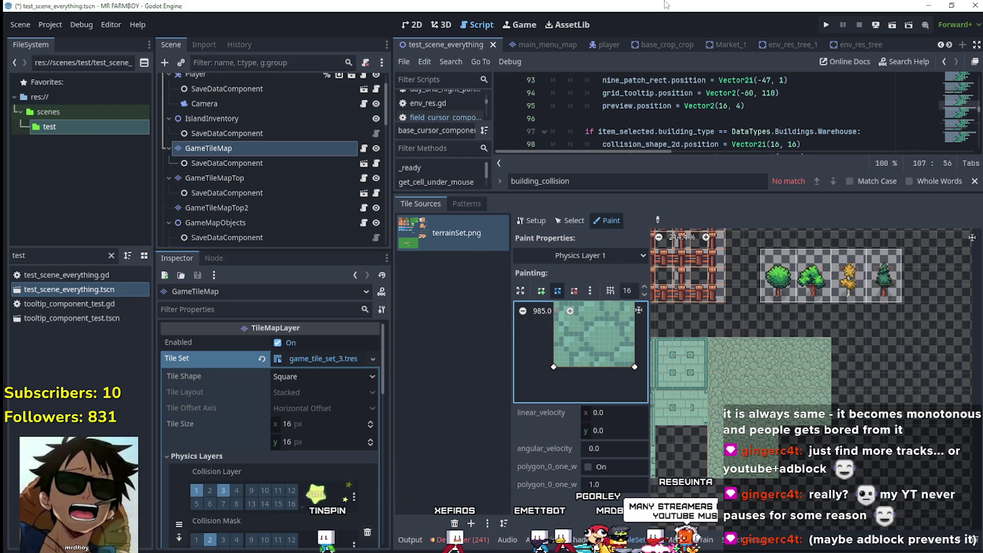
key(Escape)
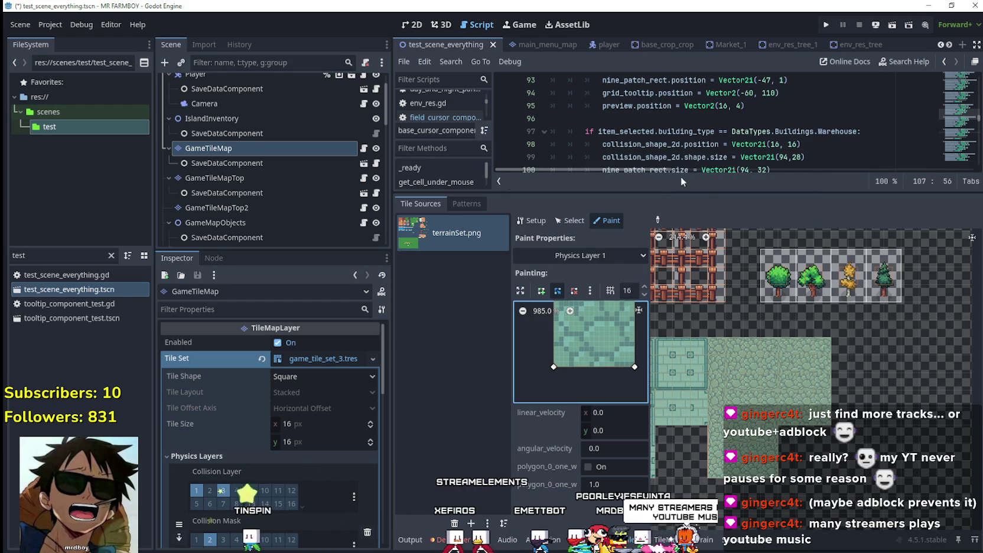
drag(675, 193, 676, 417)
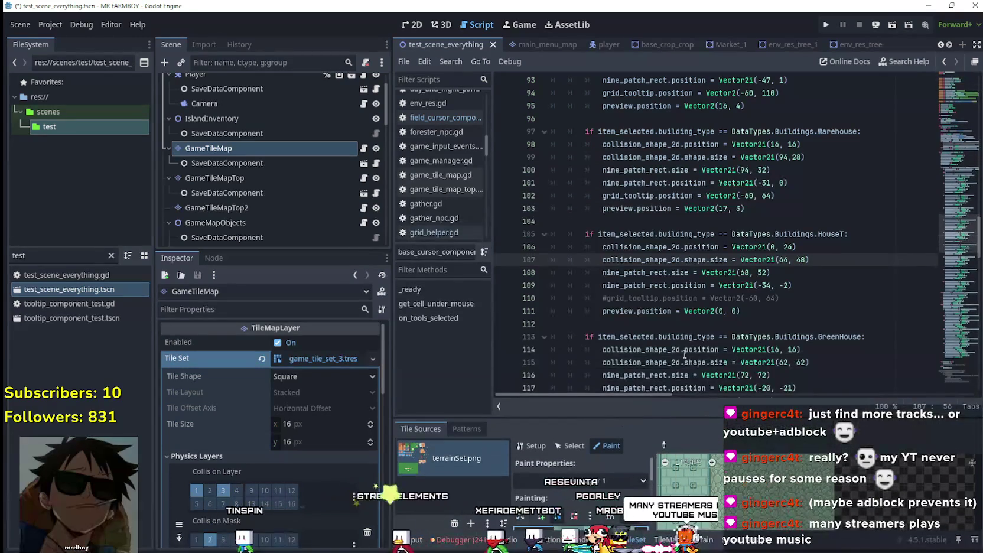
Put the cursor on empty line 112, then save the scene and run the game to test the changes.
click(700, 324)
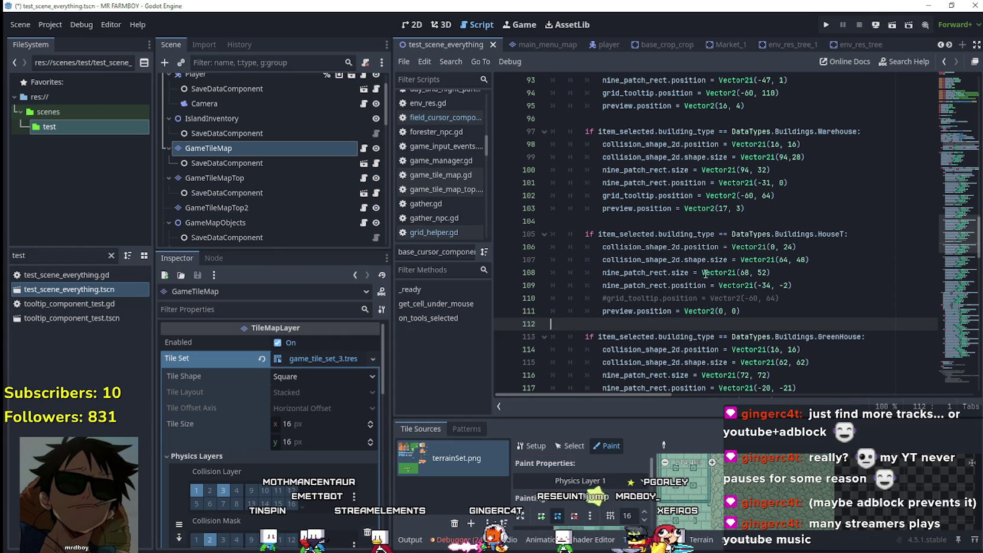
click(825, 26)
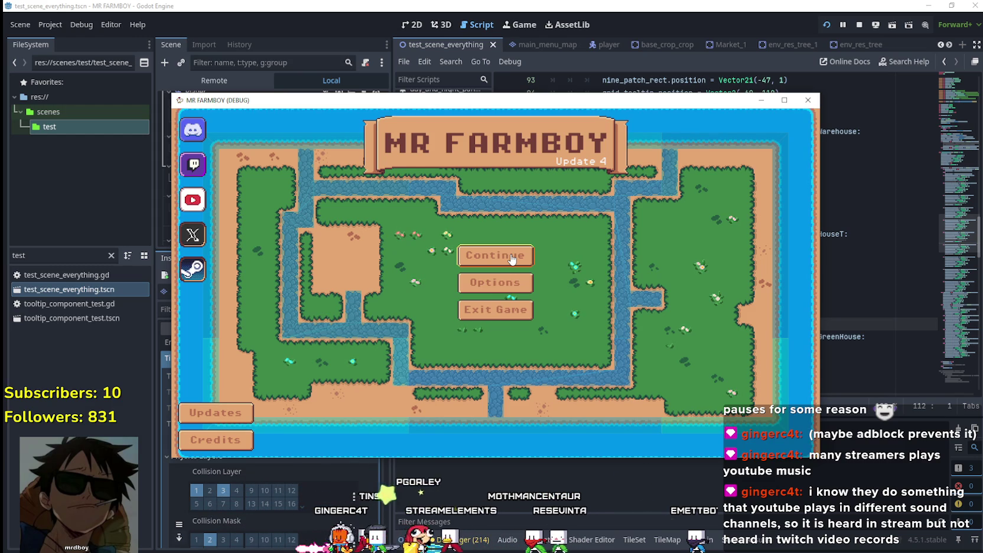
From Continue, select the Save 3 entry and load it.
click(512, 258)
click(489, 287)
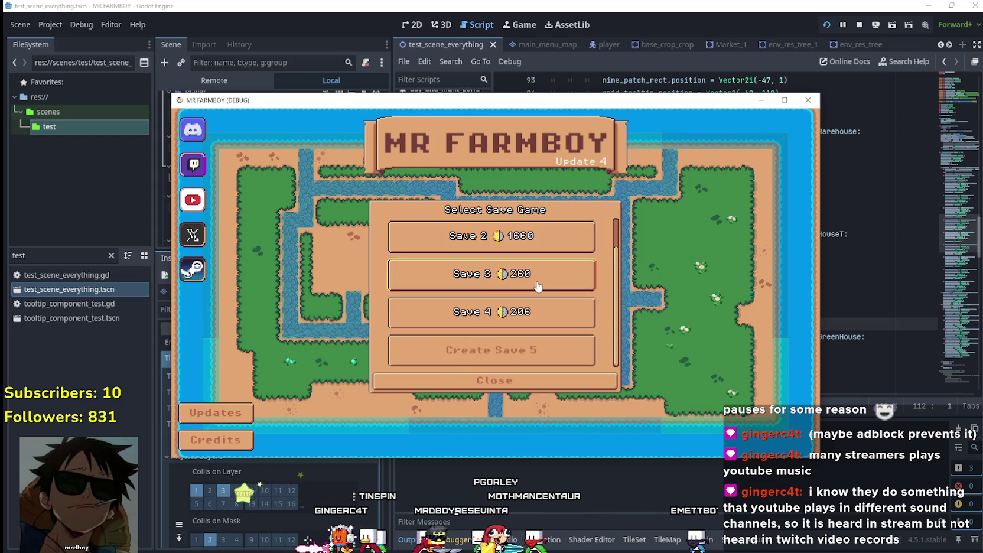
click(488, 284)
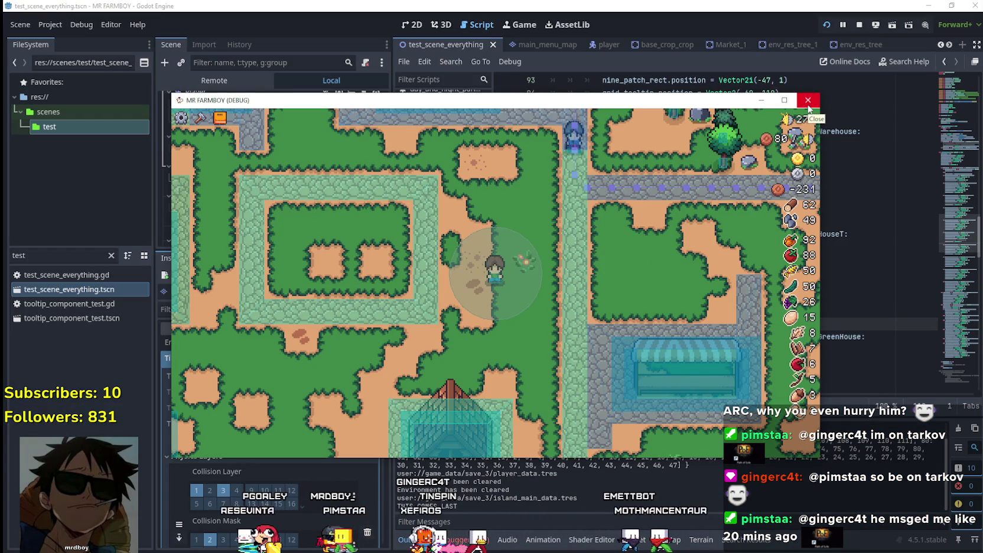
Maximize the MR FARMBOY (DEBUG) window to fill the screen.
scroll(594, 279, down, 3)
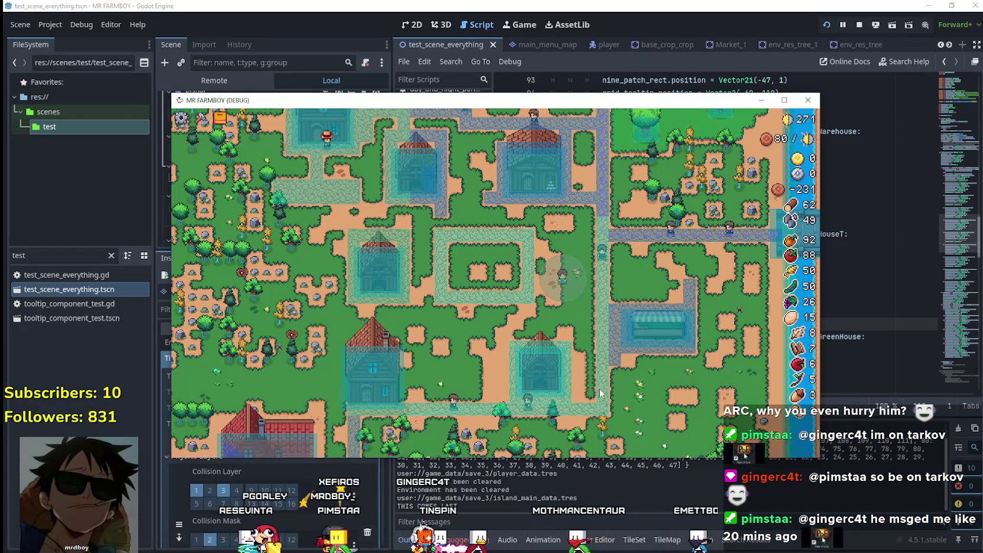
scroll(549, 380, up, 3)
click(784, 100)
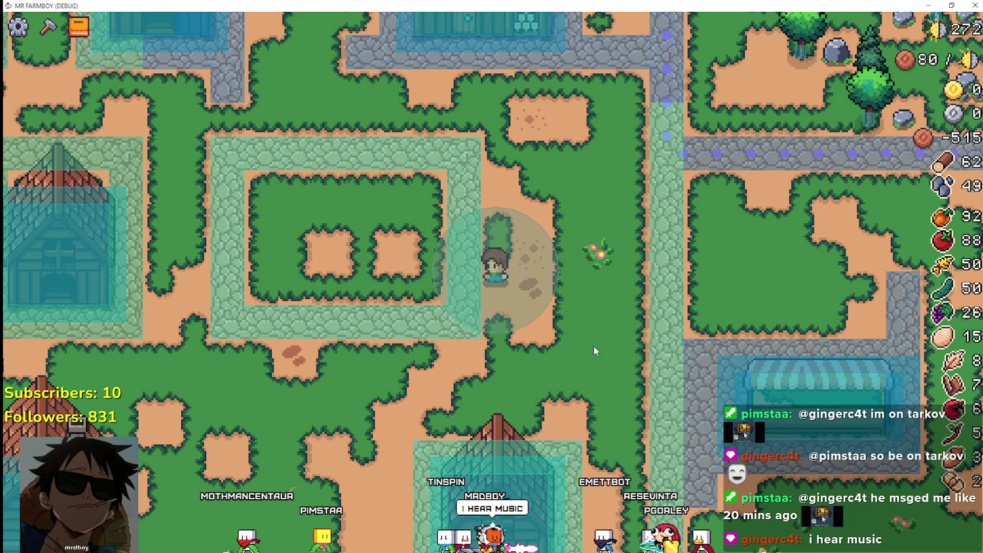
Open the crafting recipes panel and start placing a House building.
key(c)
scroll(83, 355, down, 2)
key(s)
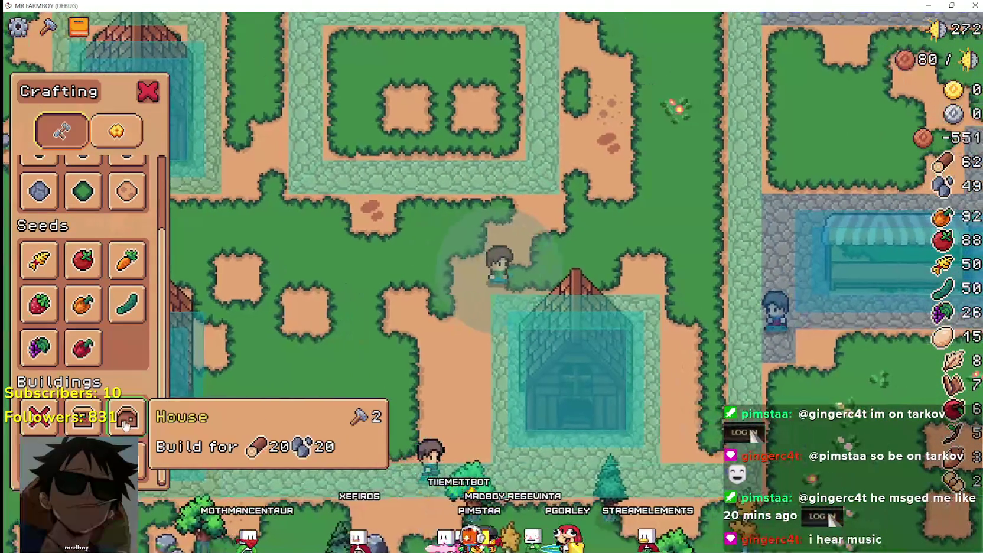
click(83, 416)
Walk the House preview left, right, up and down around the existing house.
key(w)
key(w)
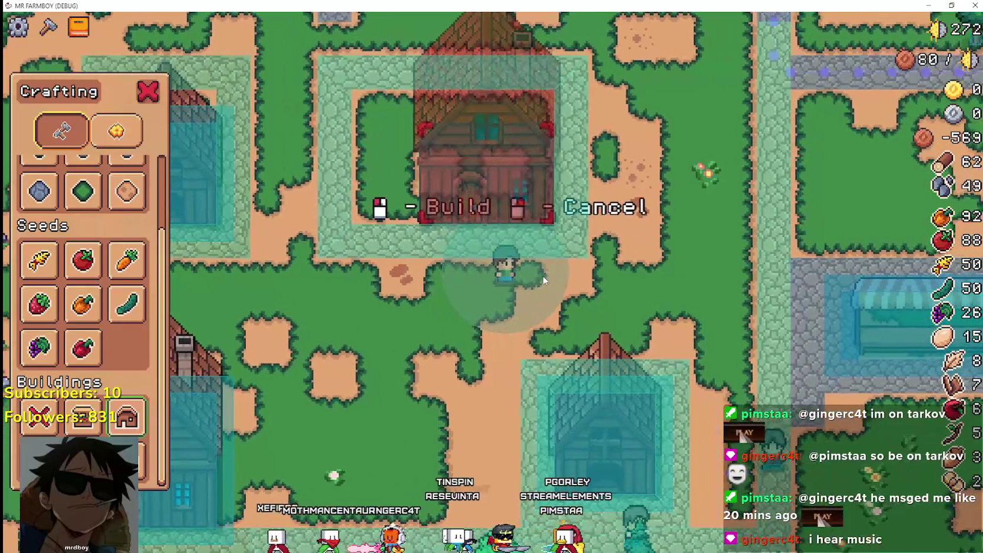
scroll(527, 253, up, 2)
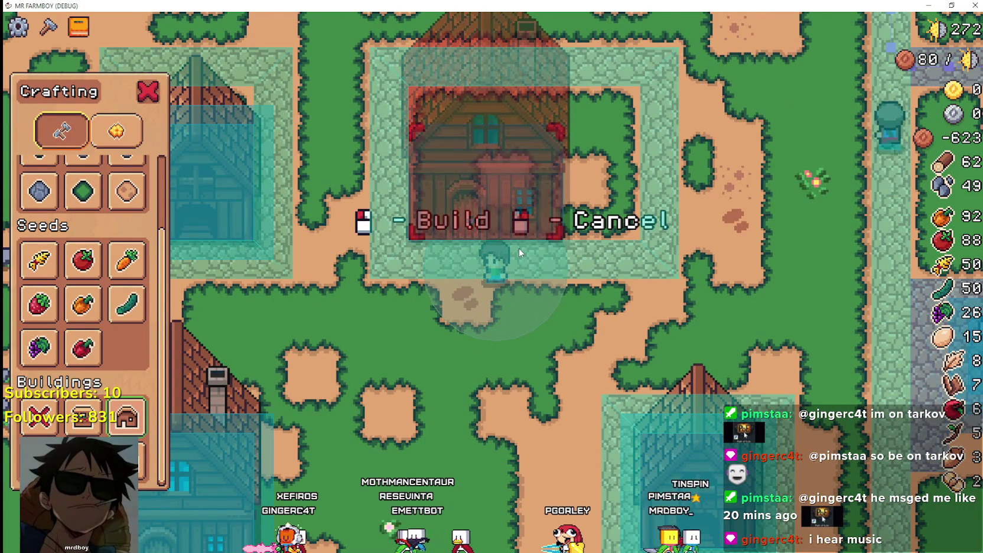
key(d)
key(d)
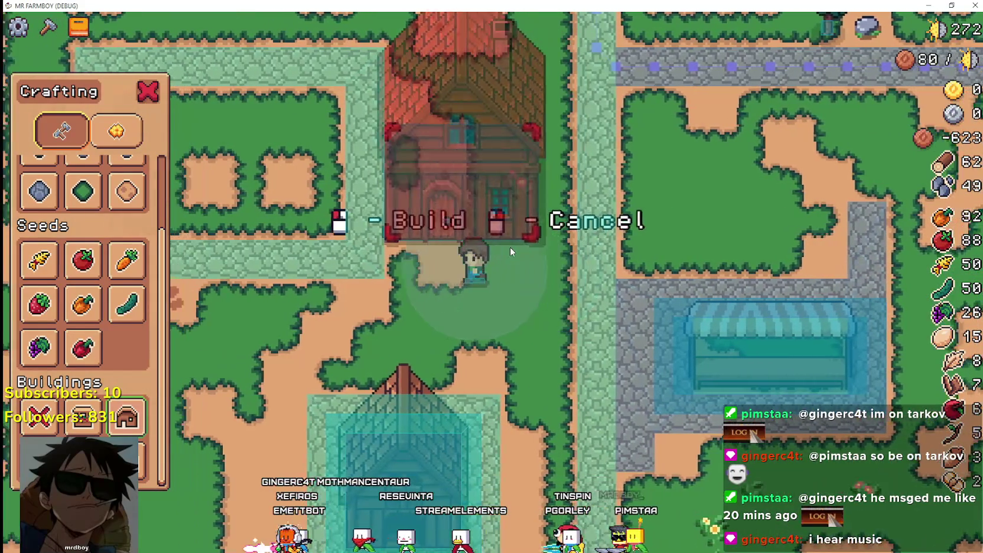
key(a)
key(s)
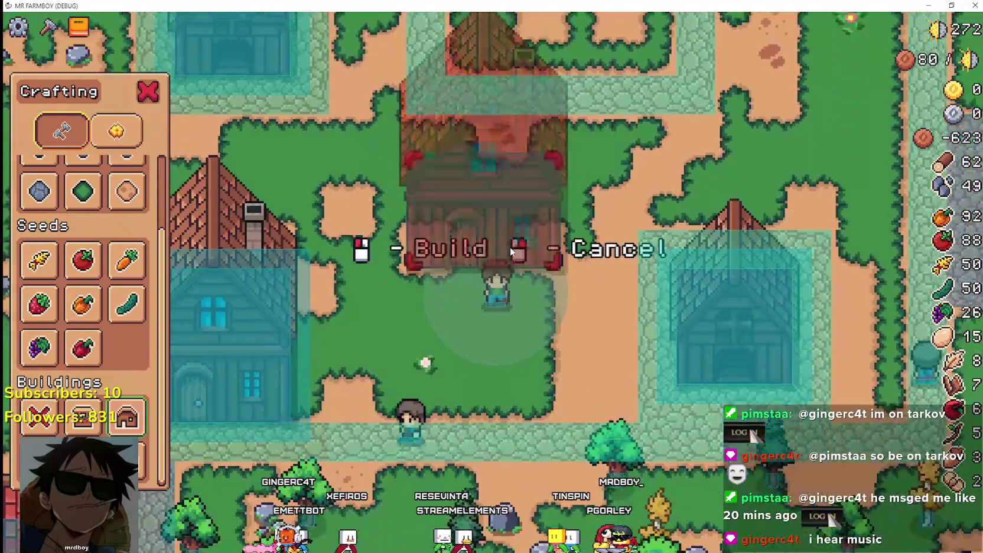
key(w)
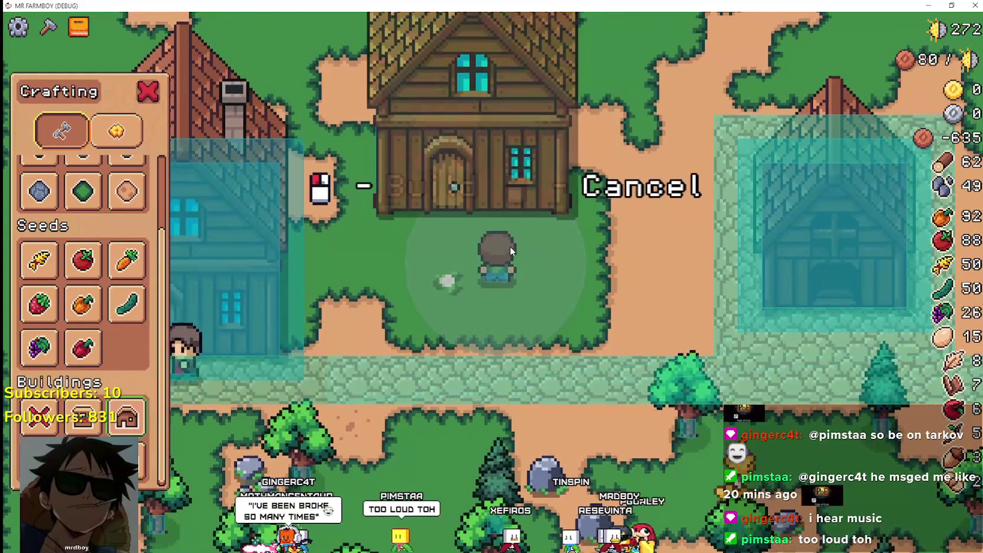
scroll(510, 247, down, 2)
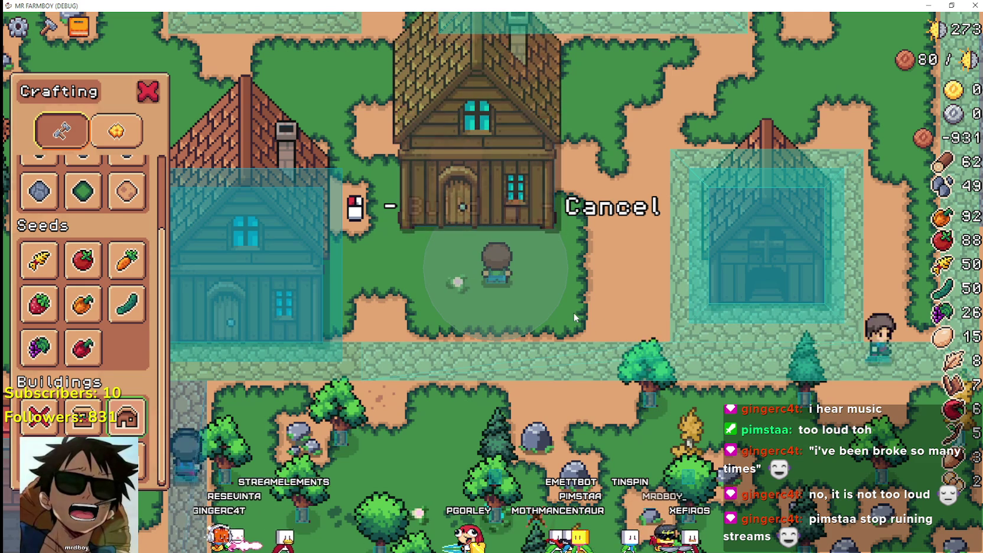
scroll(535, 278, down, 3)
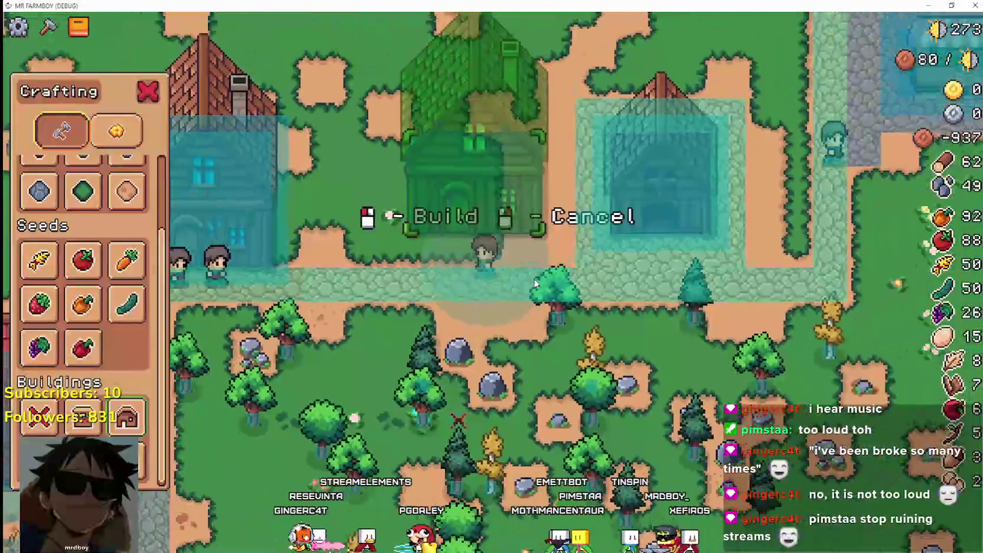
Carry the House preview up onto the grass, then cancel the placement.
key(w)
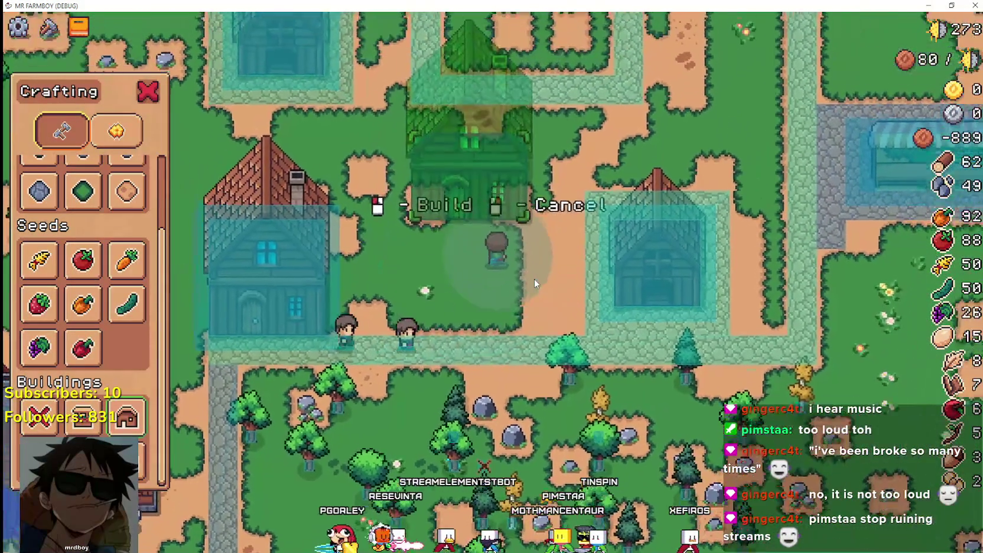
key(d)
key(w)
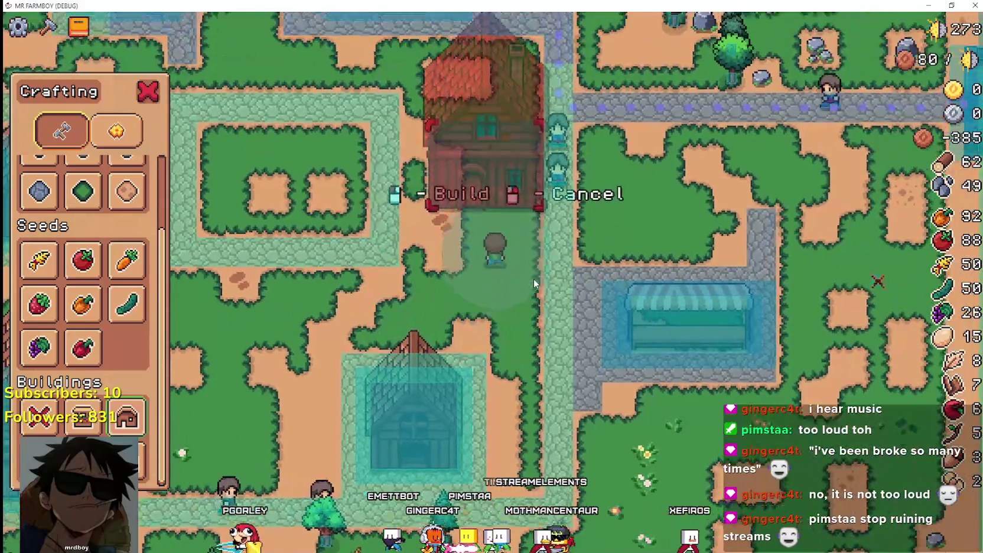
key(w)
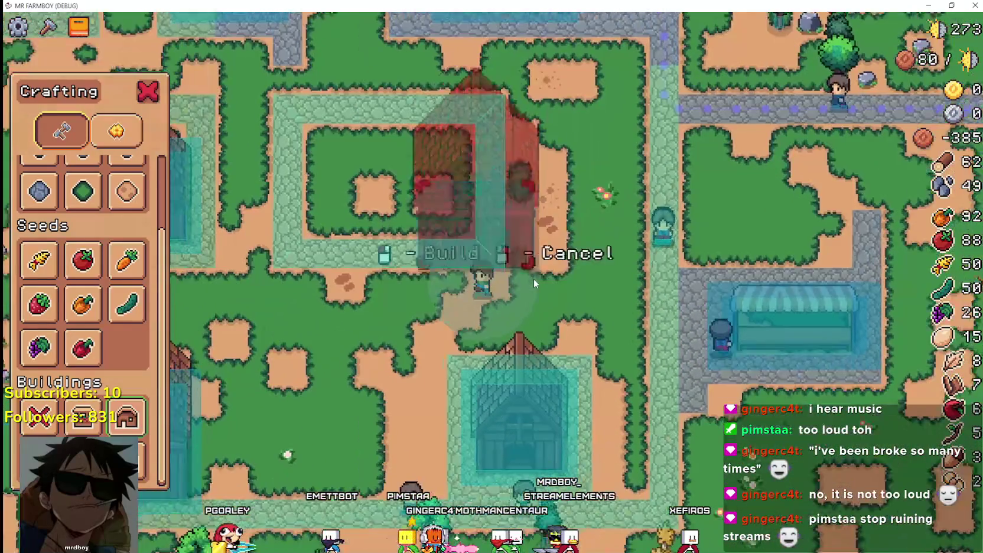
right_click(534, 281)
Reopen the crafting panel, choose Road Tile, and walk its preview up and down.
key(c)
key(a)
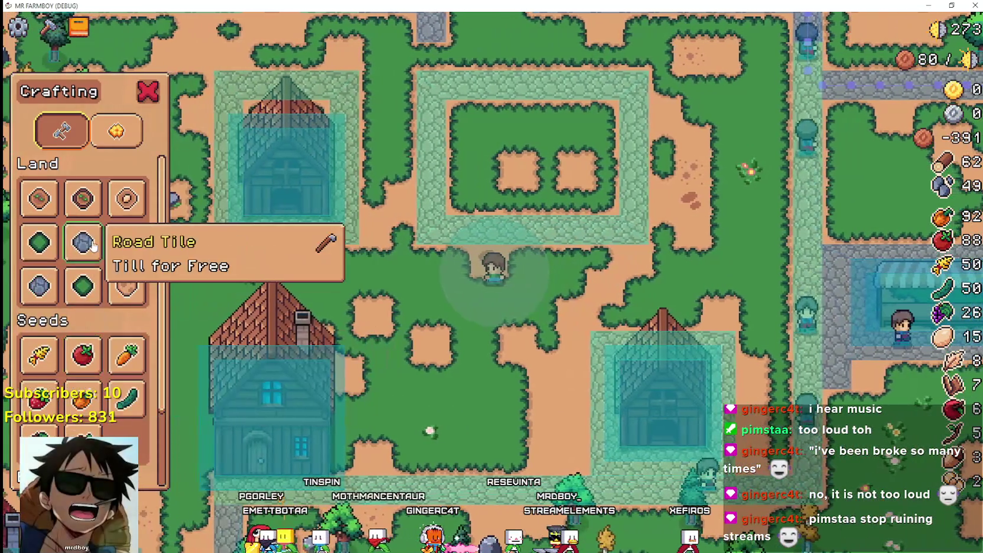
click(82, 243)
key(w)
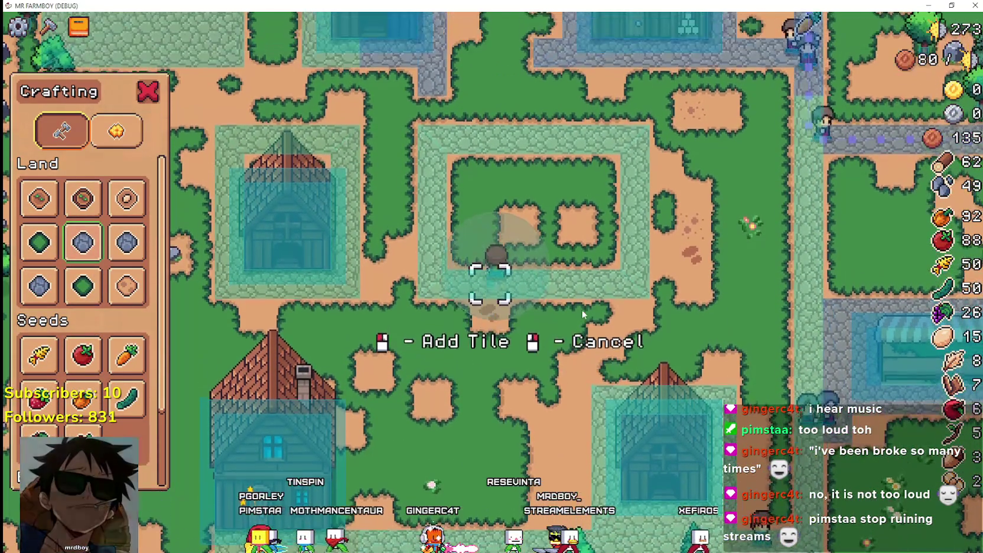
key(s)
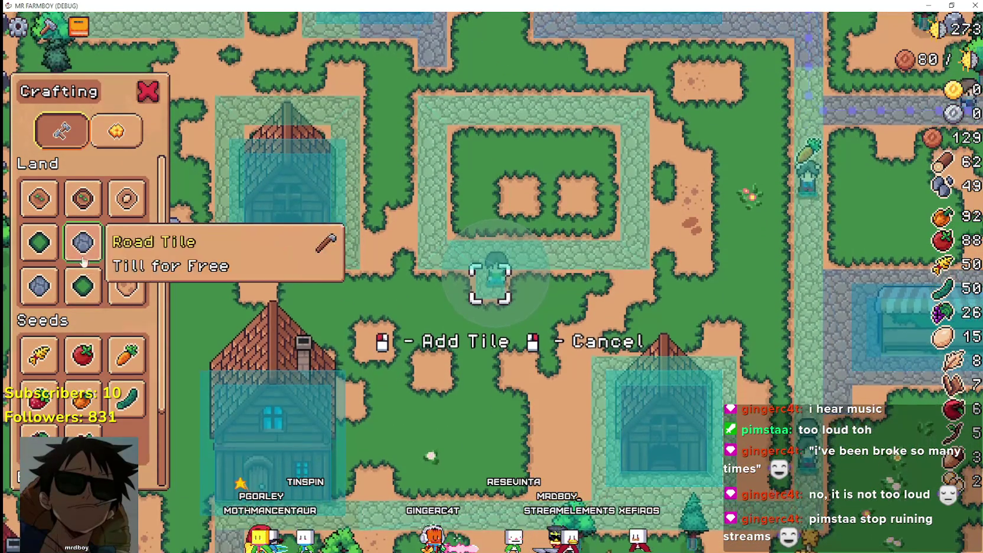
Switch to Grass Tile and walk its preview up, left, down and right around the map.
click(82, 287)
key(w)
key(d)
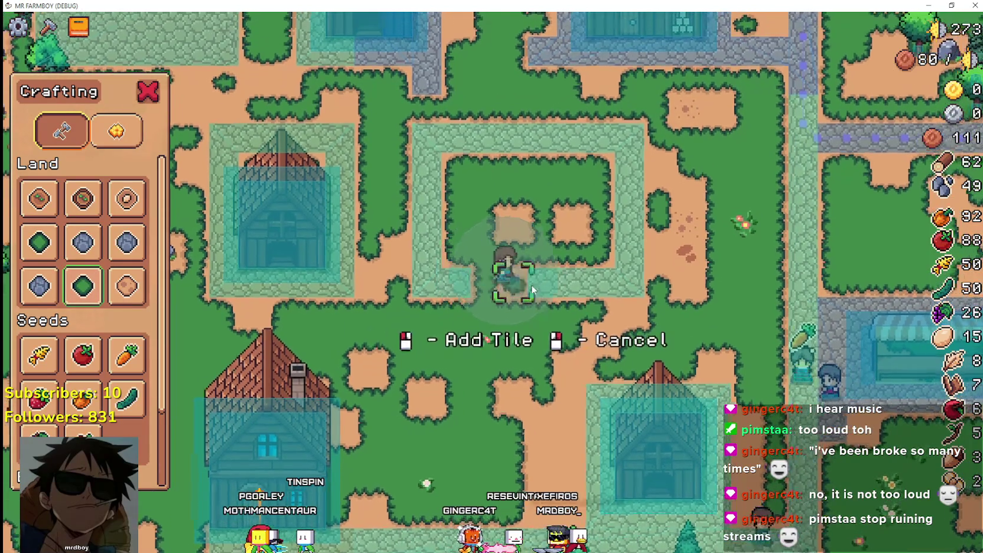
key(d)
key(w)
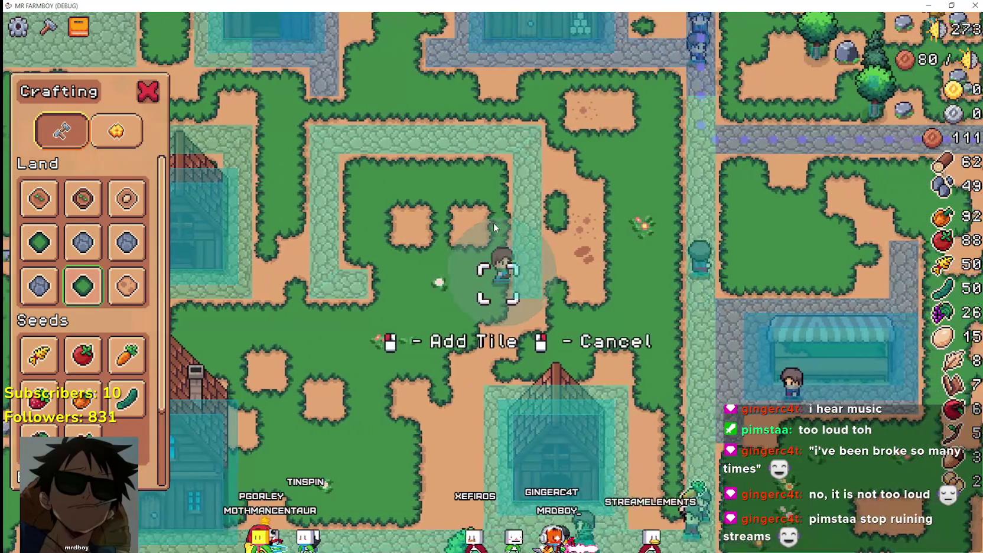
key(w)
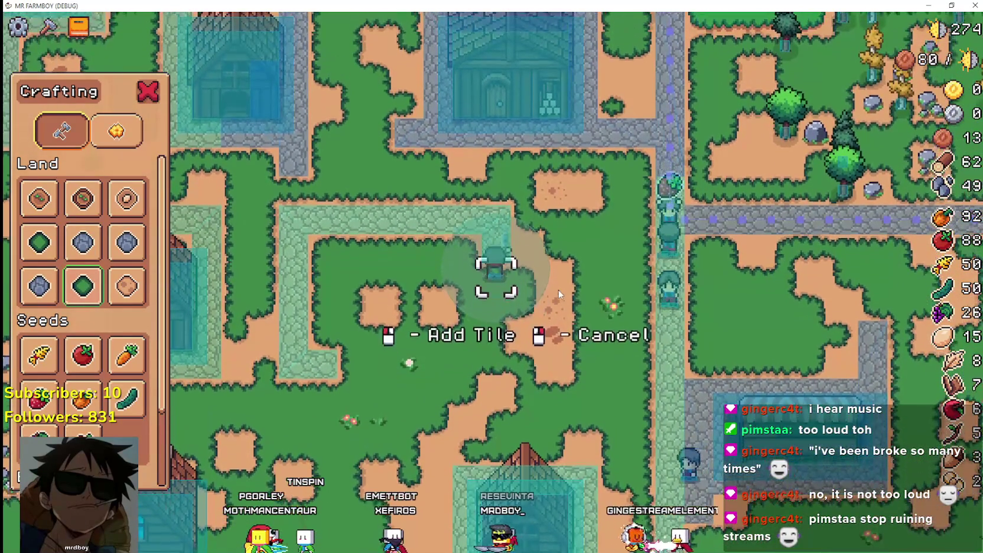
key(a)
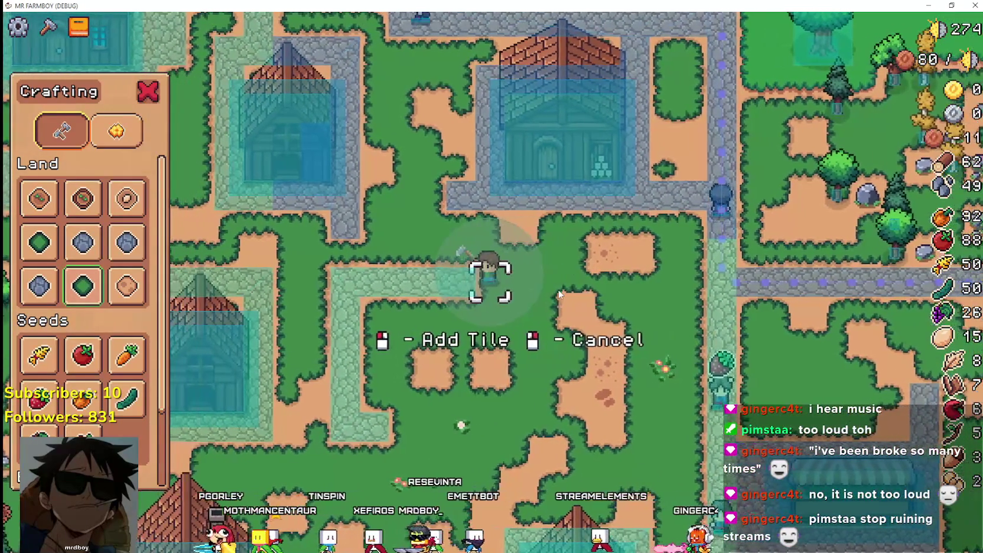
key(a)
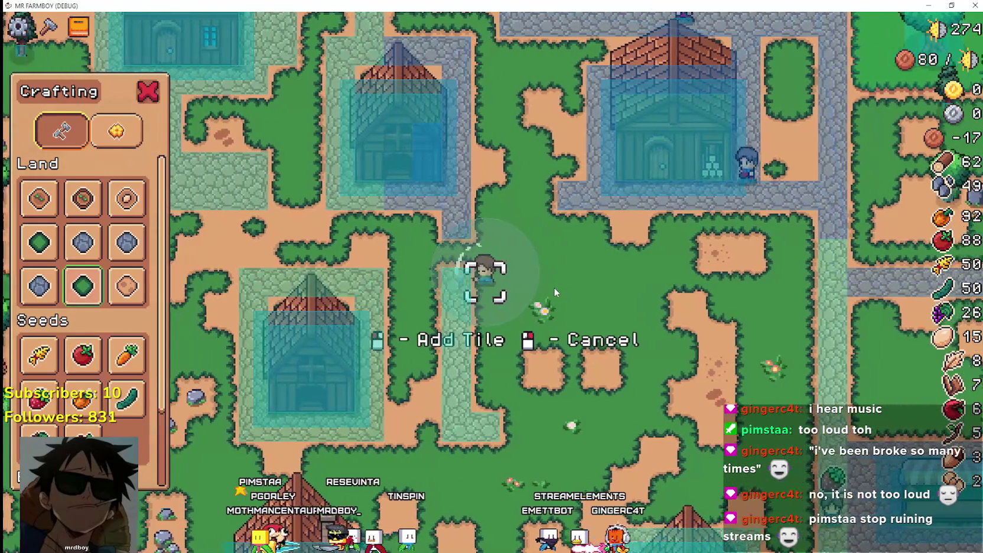
key(s)
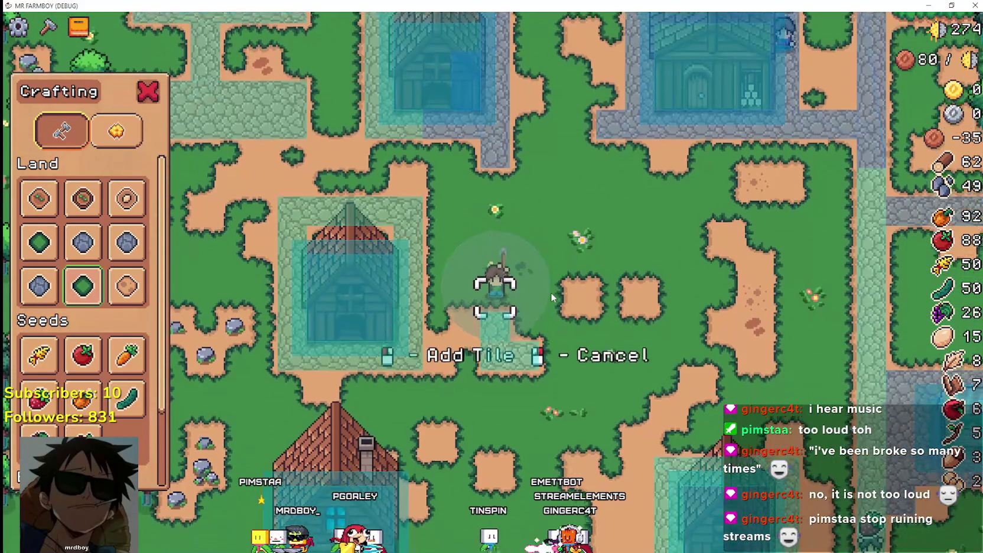
key(s)
key(d)
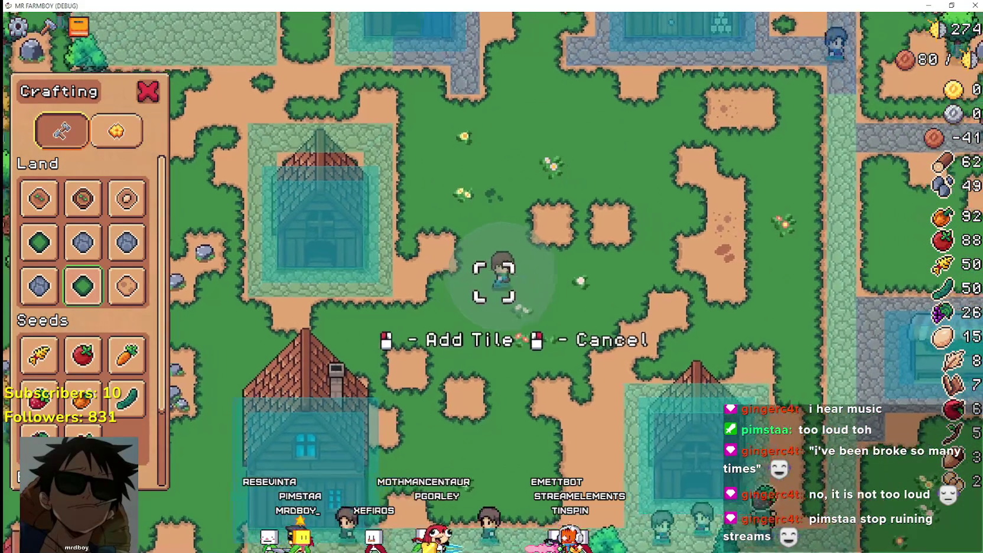
scroll(130, 323, down, 2)
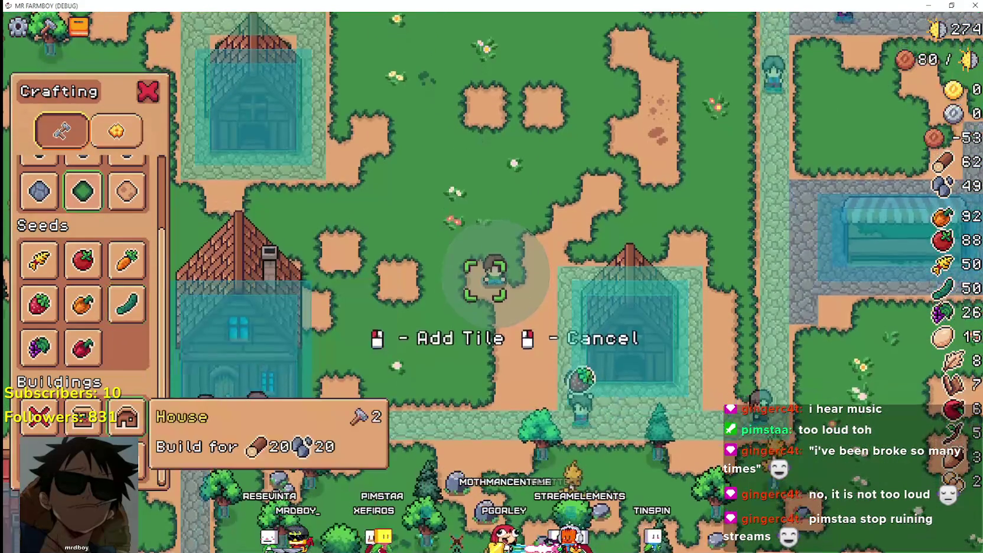
Pick the House building and walk its preview toward a valid green spot.
click(126, 417)
key(w)
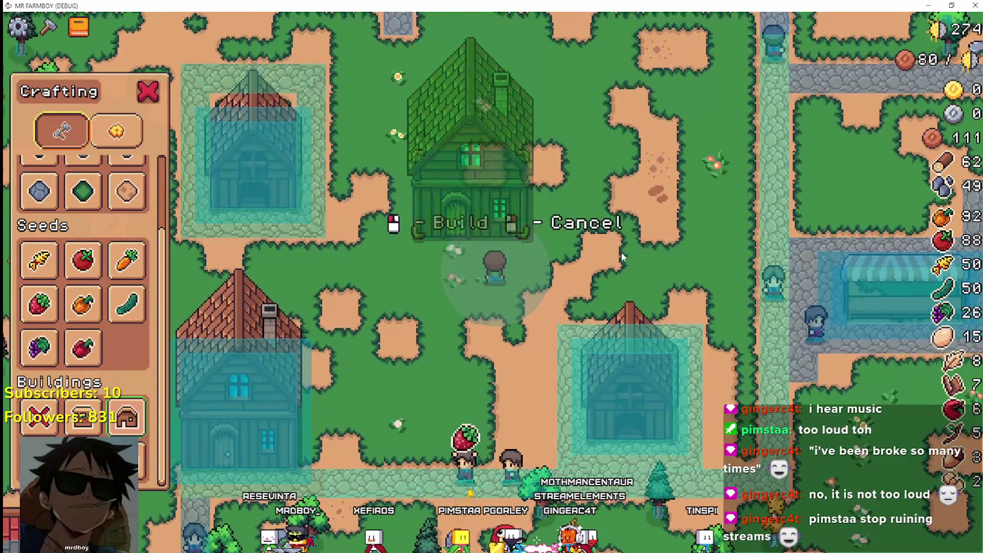
key(d)
key(a)
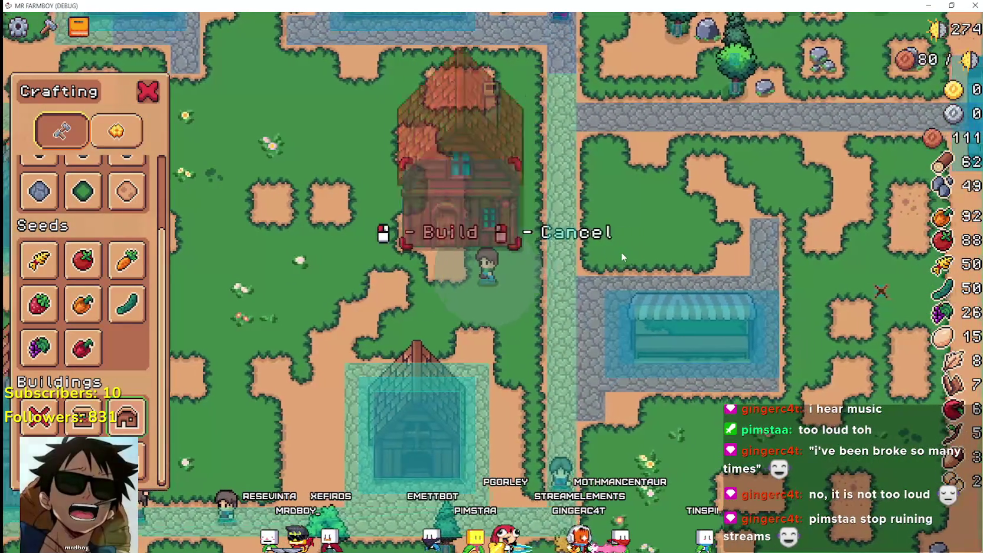
key(a)
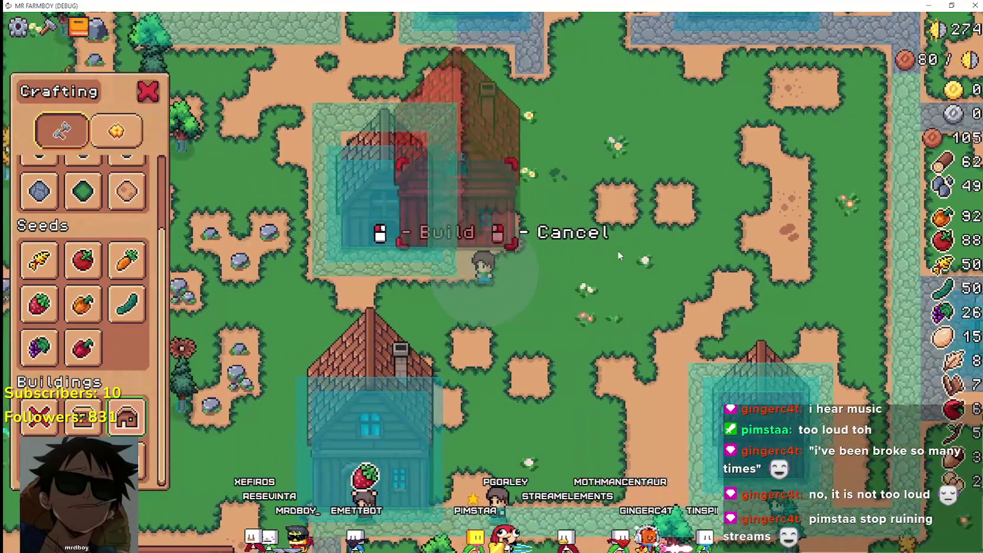
key(d)
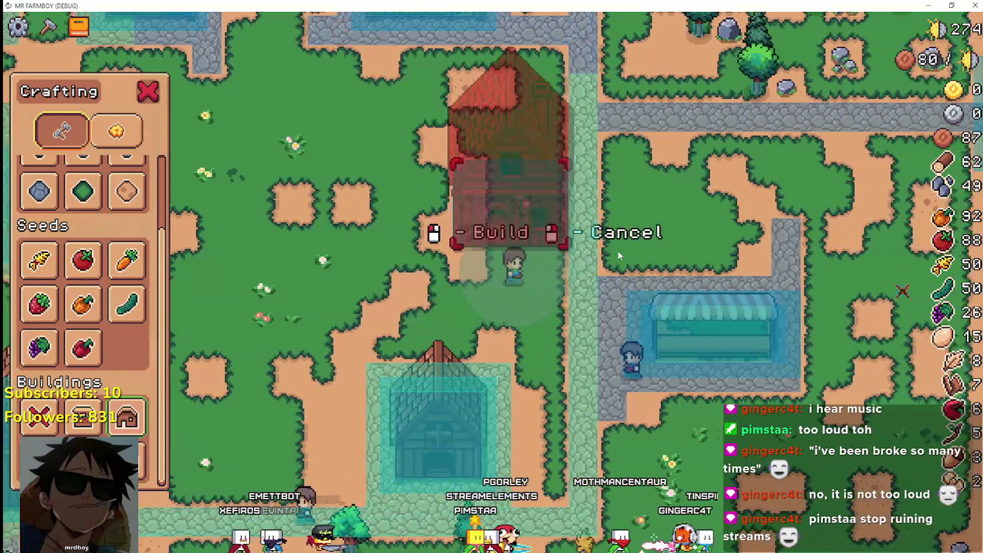
scroll(612, 246, up, 2)
key(a)
Try building the house at five different spots, ending at the green one.
click(595, 233)
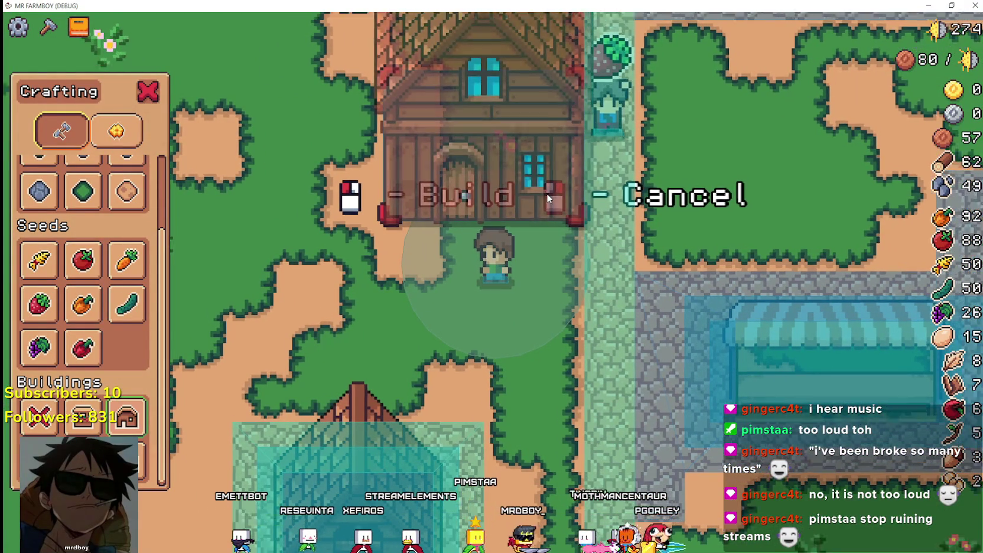
click(547, 193)
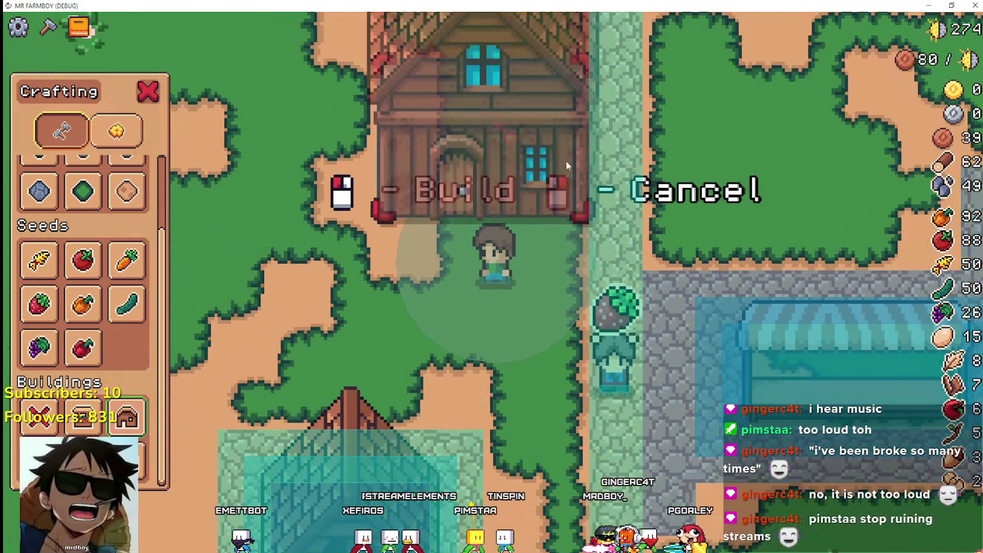
click(597, 63)
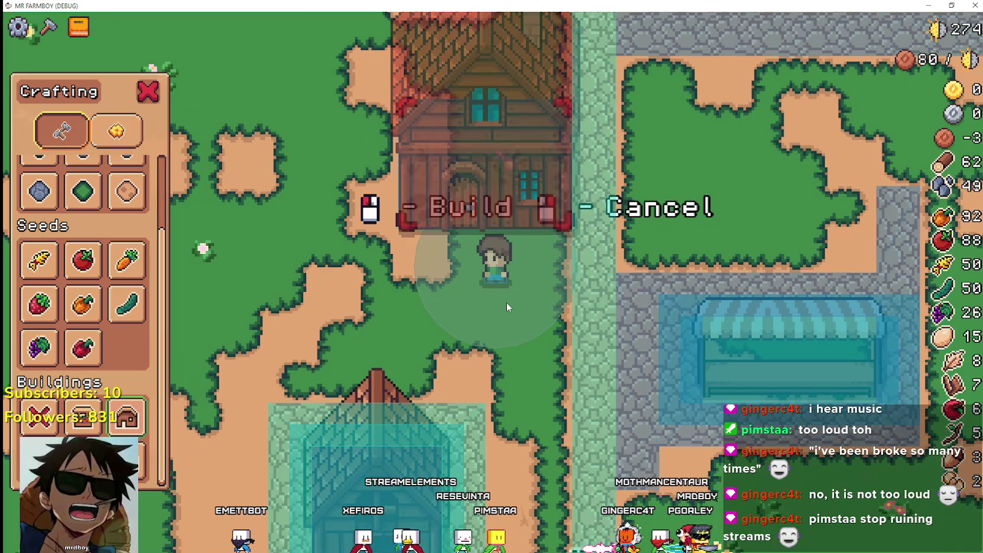
click(505, 299)
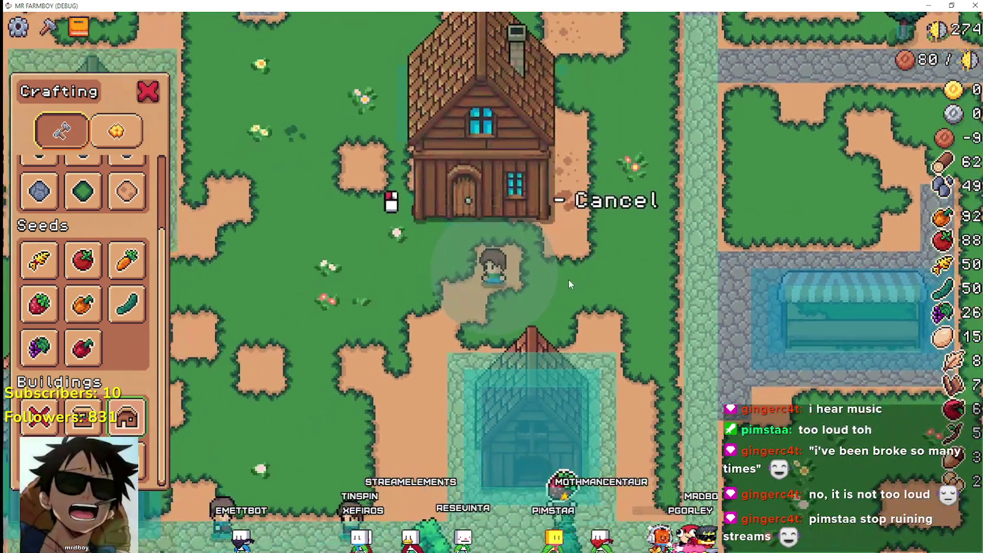
click(407, 195)
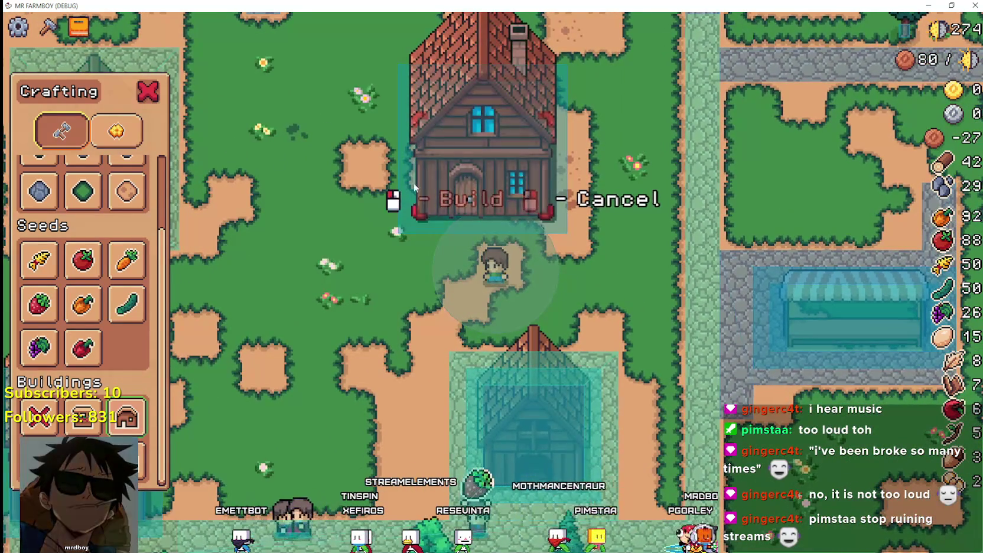
scroll(409, 181, up, 2)
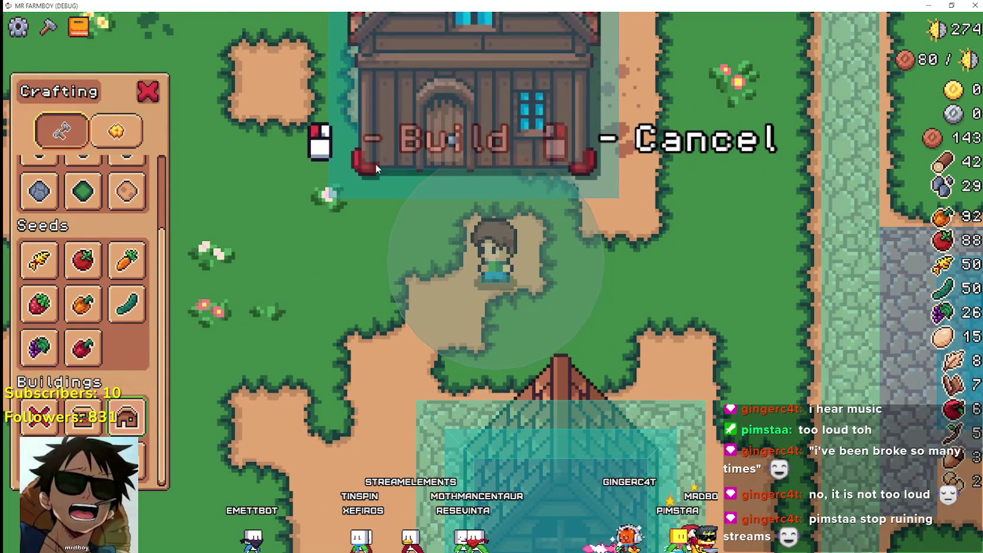
scroll(376, 163, down, 1)
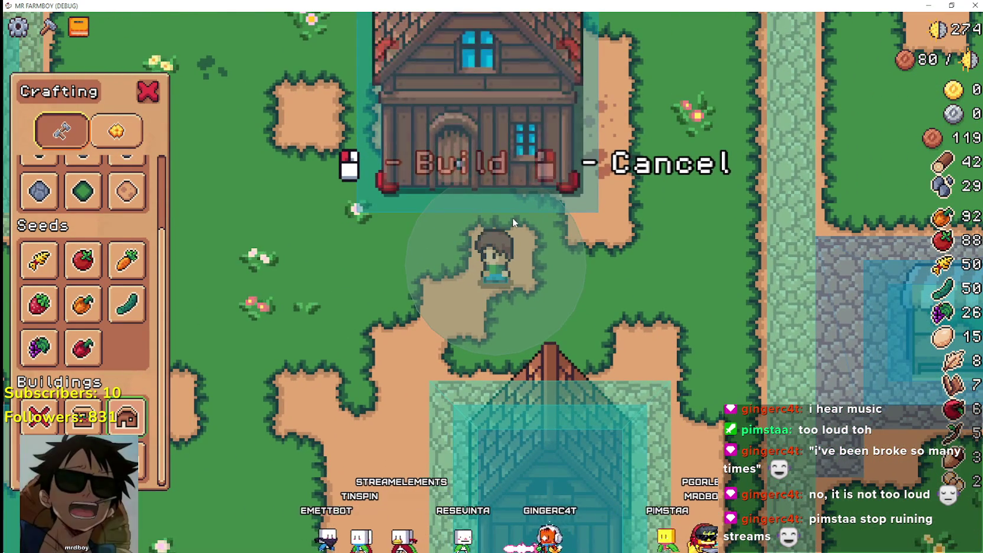
Walk the preview right and left, then place the wooden house at the preview spot.
key(d)
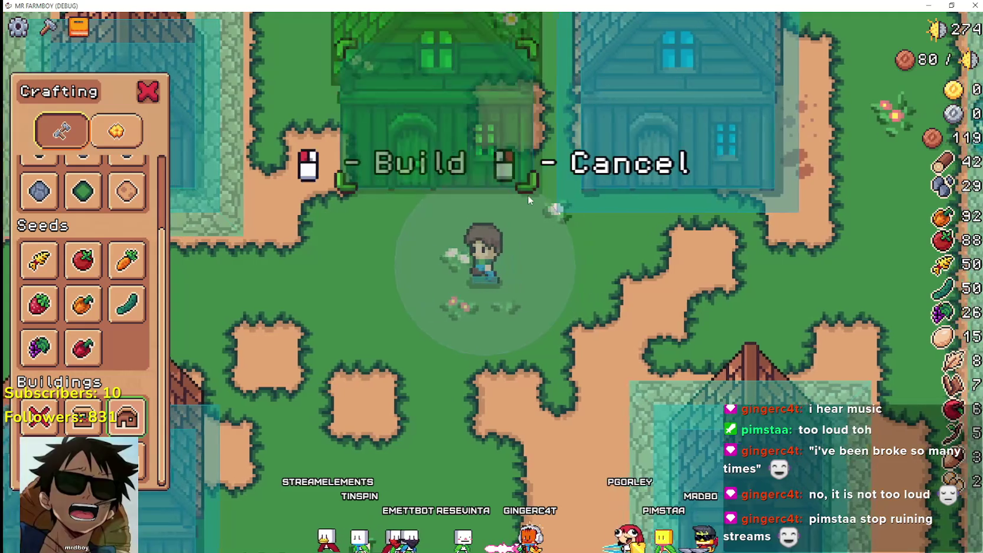
key(a)
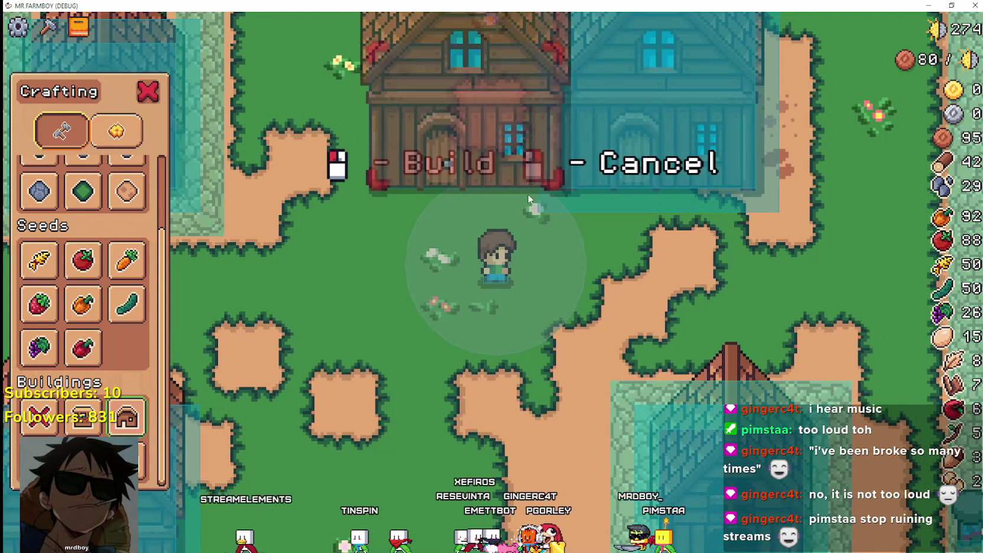
scroll(528, 194, down, 2)
scroll(512, 106, up, 2)
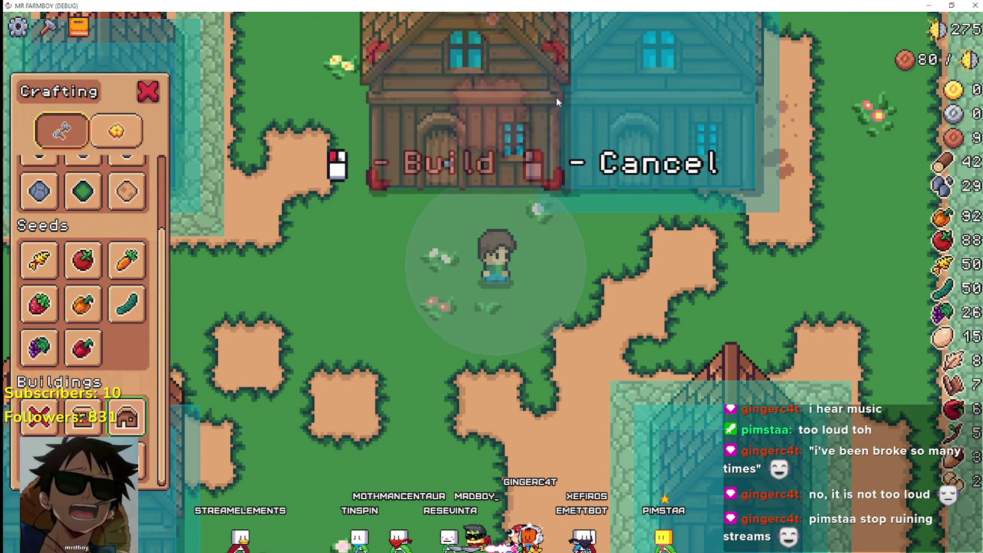
scroll(557, 99, down, 2)
scroll(546, 82, up, 2)
click(572, 146)
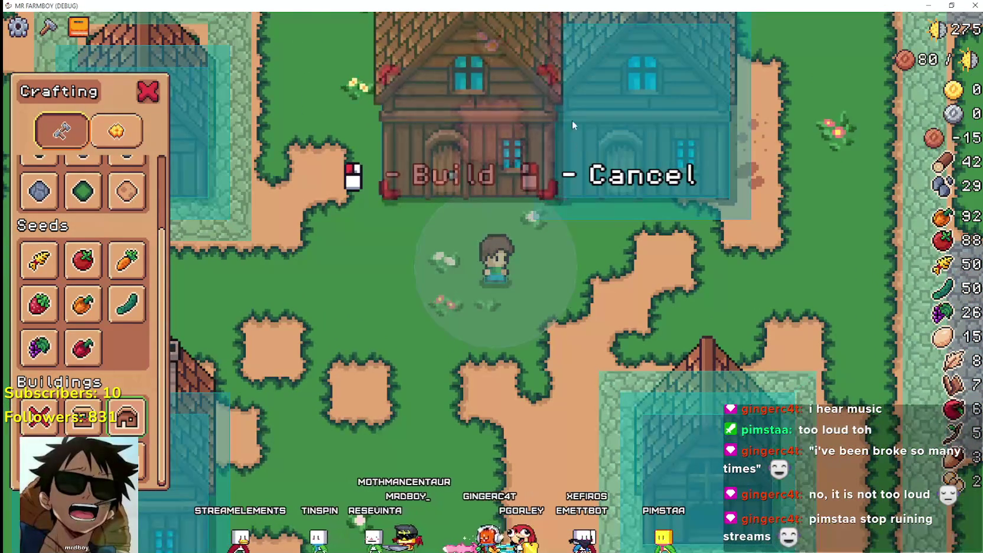
scroll(559, 130, down, 2)
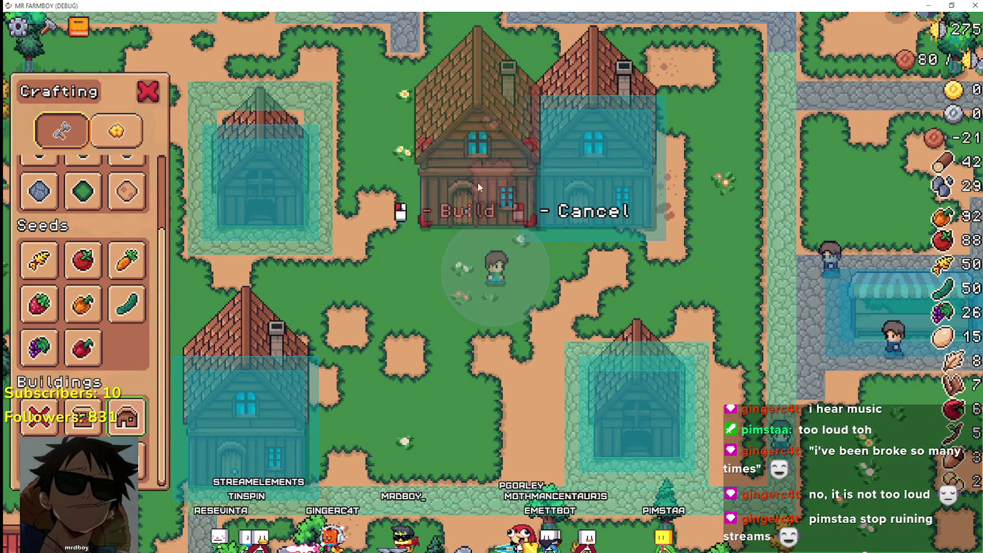
Try building the wooden house seven more times at the same spot.
click(494, 182)
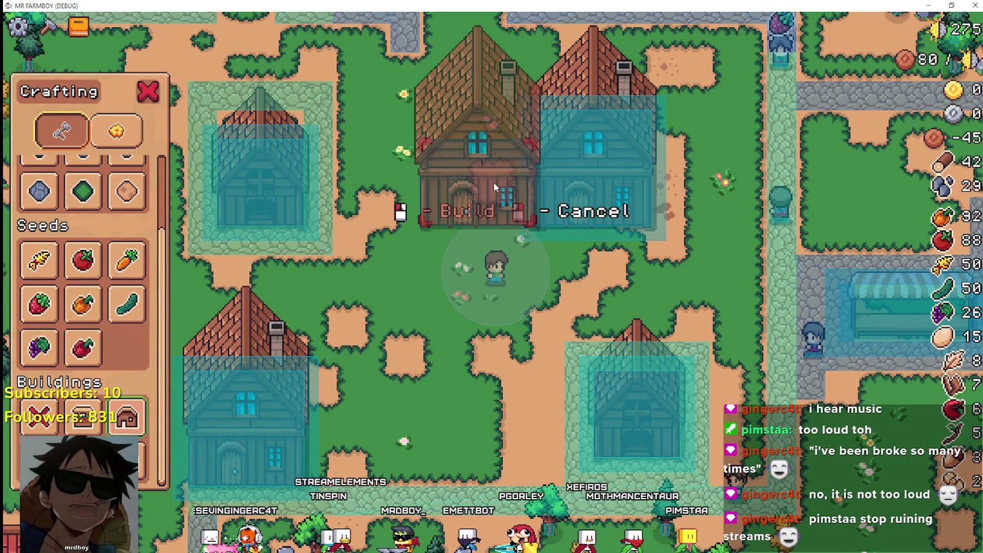
click(493, 182)
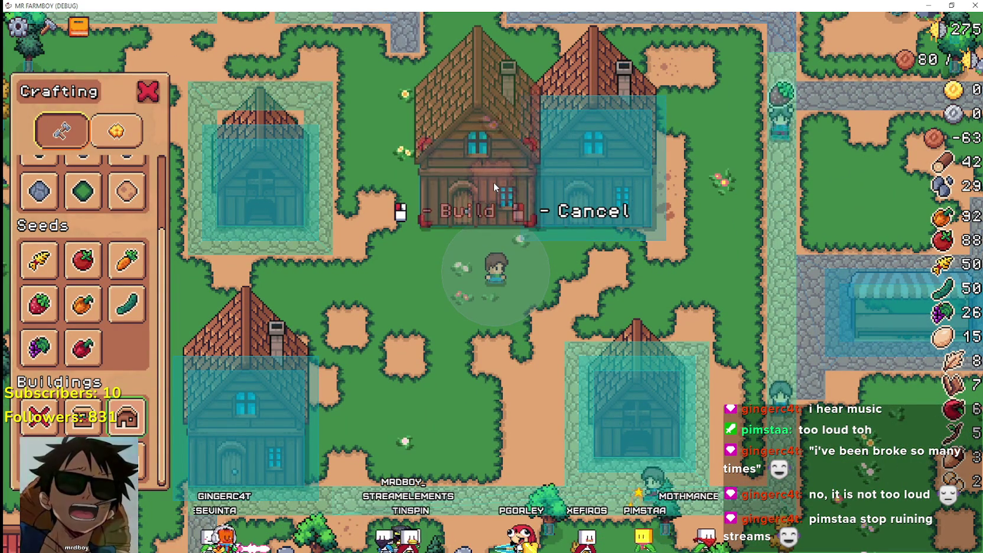
click(493, 182)
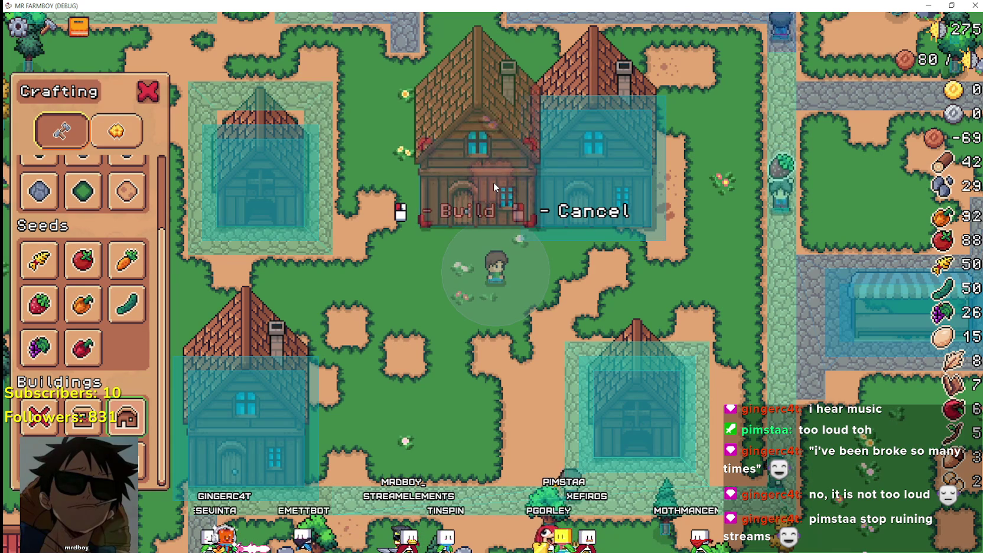
click(493, 182)
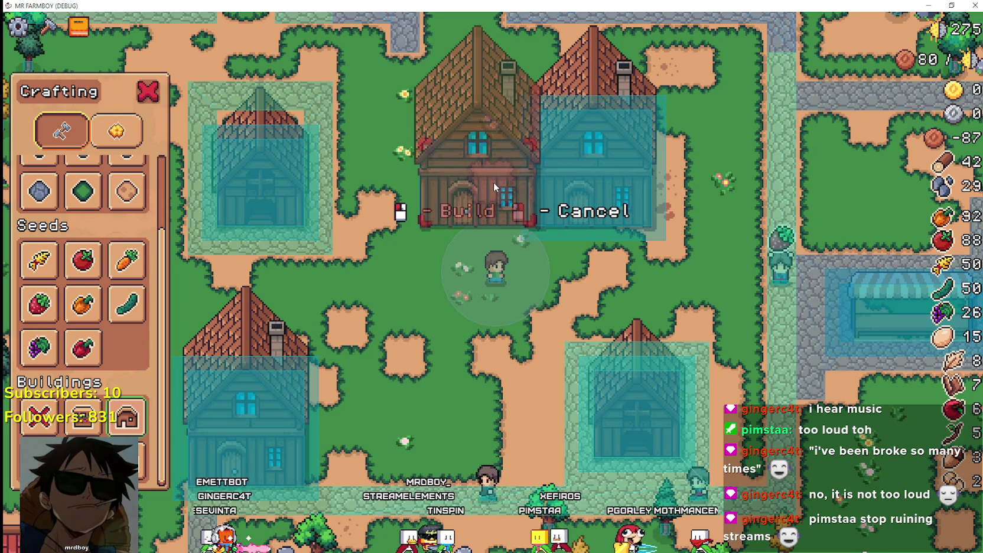
click(493, 182)
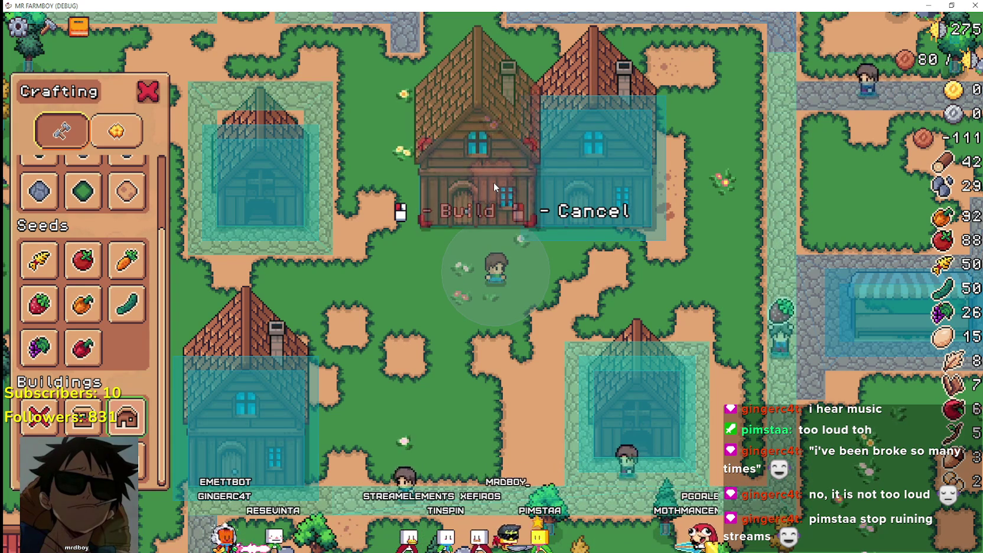
click(493, 182)
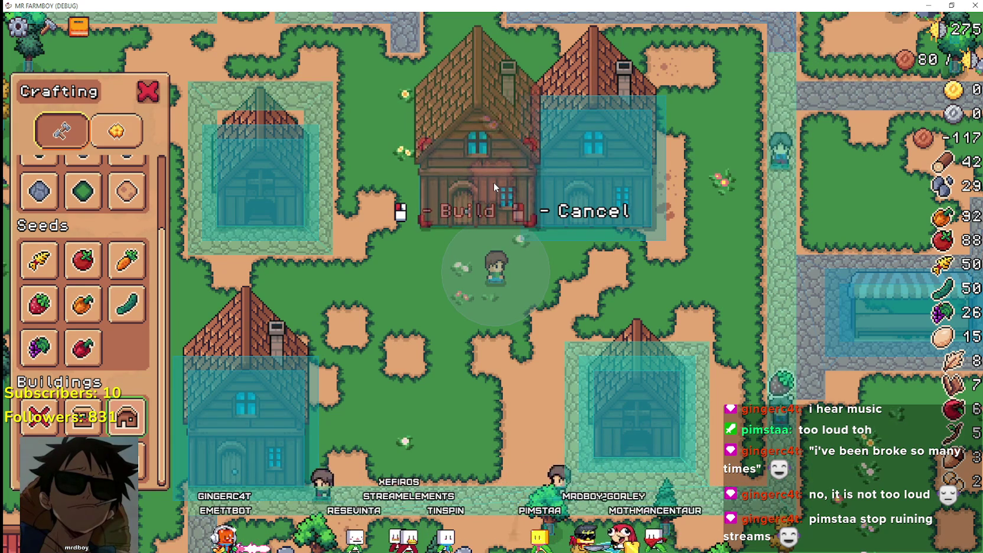
click(494, 182)
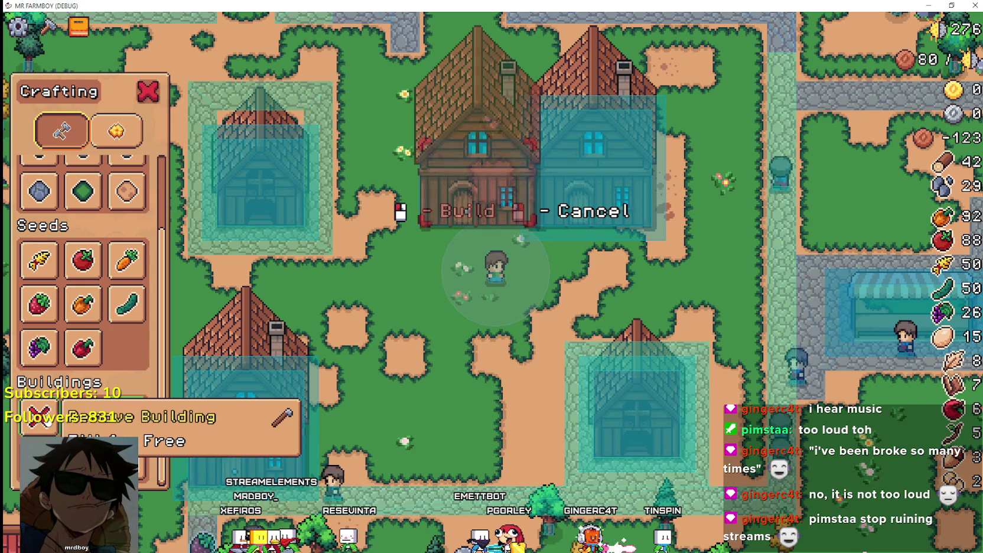
Walk to a free green spot, build the wooden house, then cancel the house preview.
key(s)
key(w)
click(528, 183)
scroll(531, 265, up, 2)
scroll(528, 274, down, 4)
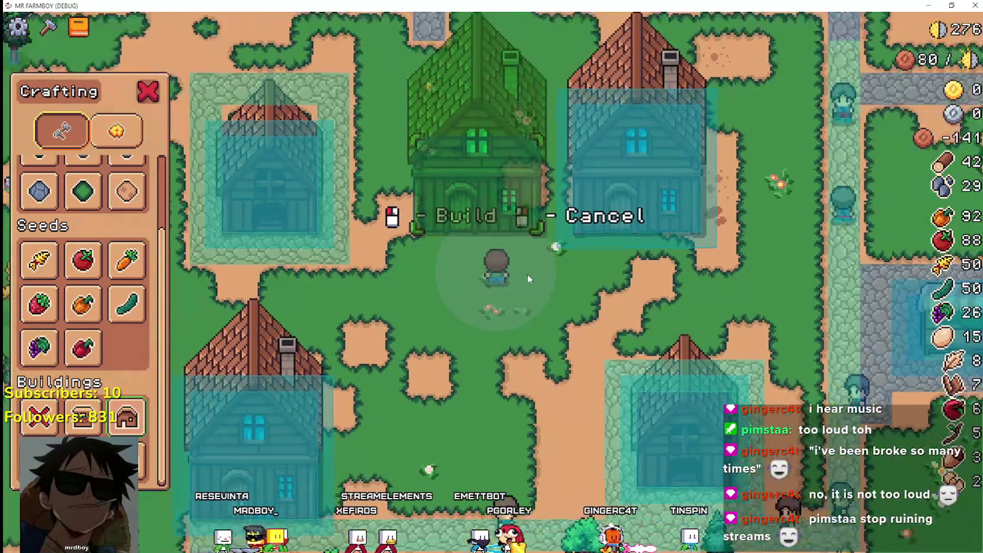
right_click(421, 283)
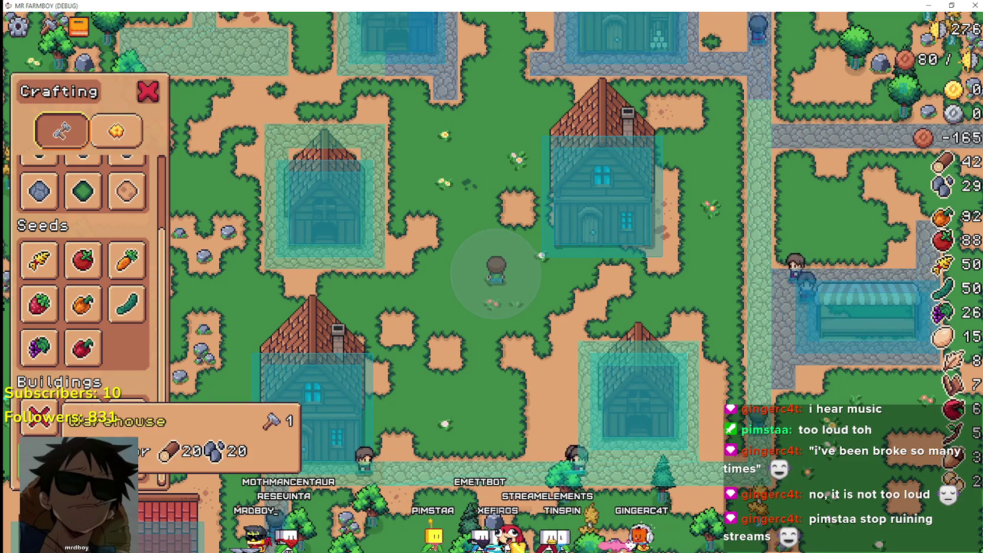
Choose the chicken coop, walk its preview left, then stop the game with F8.
click(83, 416)
key(a)
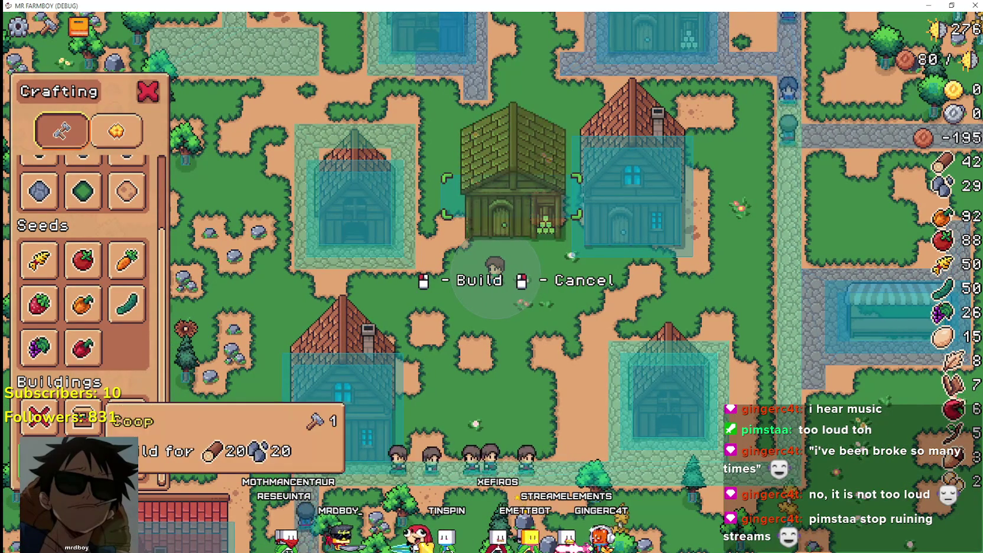
scroll(571, 249, up, 2)
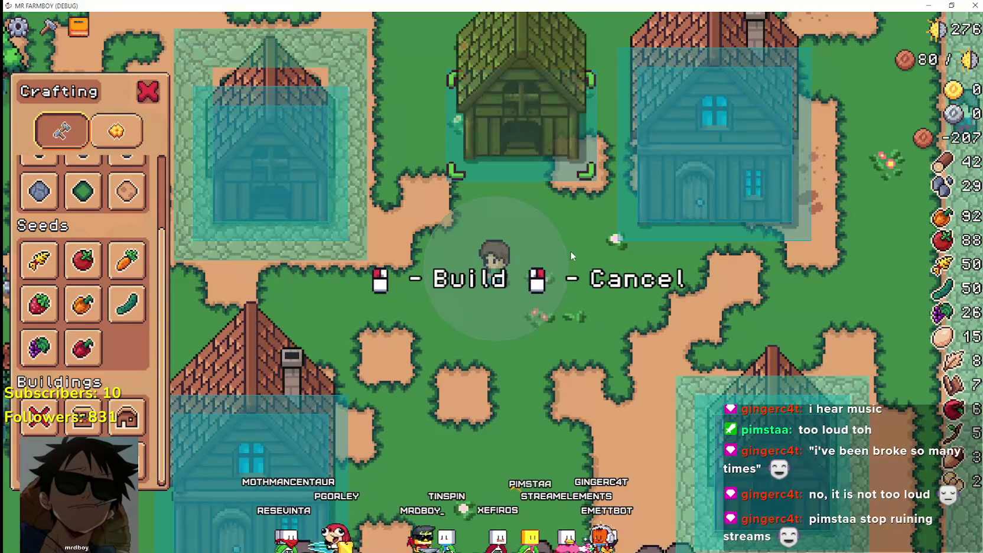
scroll(571, 253, down, 2)
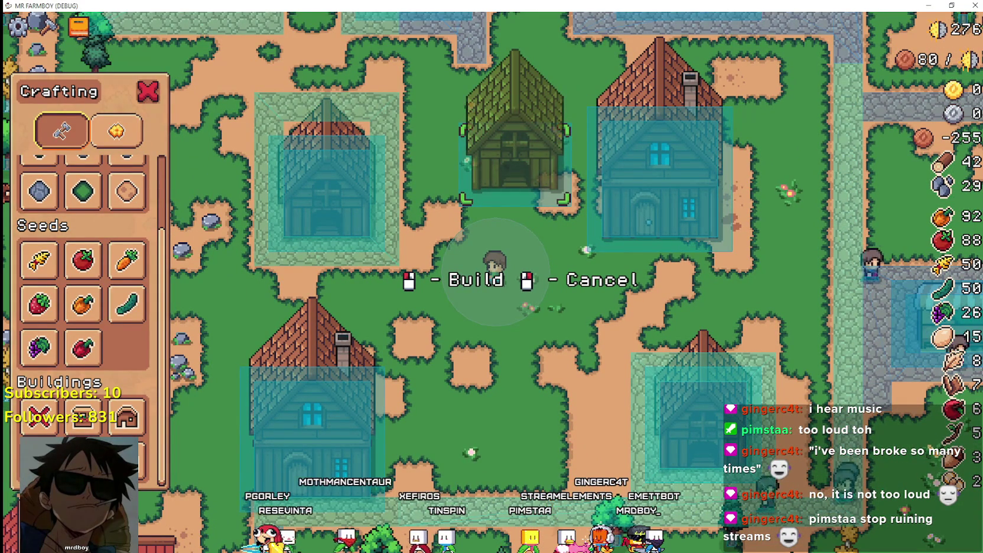
key(F8)
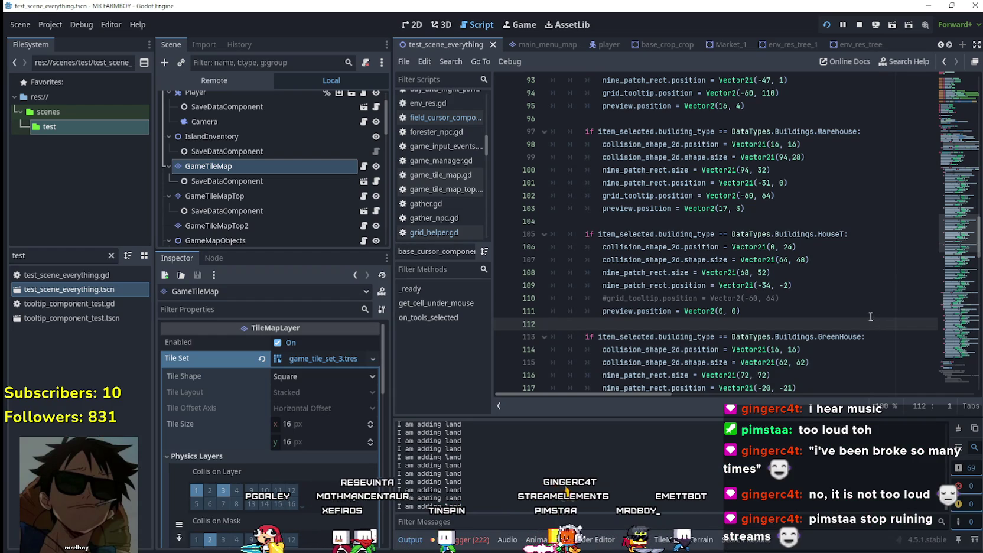
Change the ChickenCoop preview offset from (16, -11) to Vector2(0, 0), then switch to Aseprite.
scroll(873, 318, up, 4)
scroll(795, 254, down, 4)
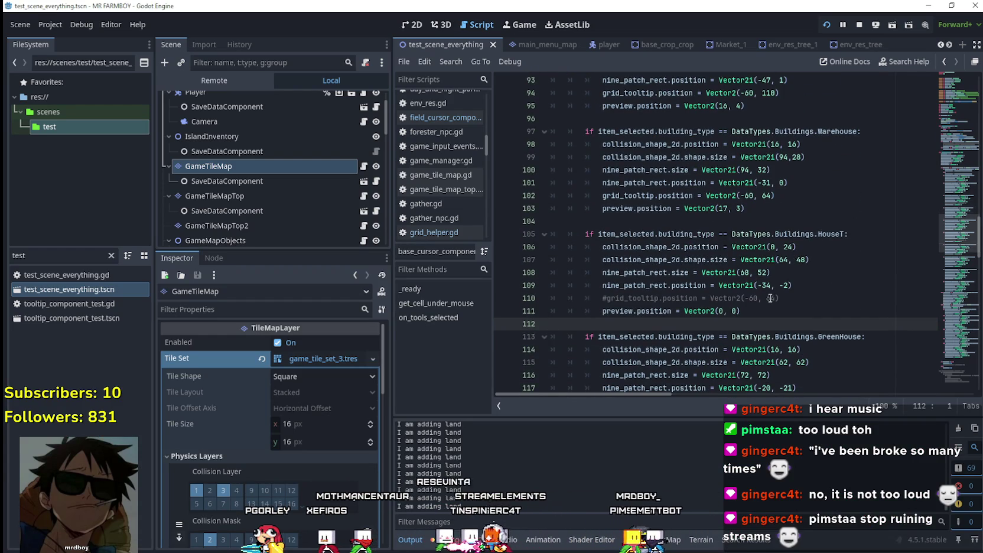
scroll(771, 283, up, 3)
scroll(768, 246, up, 4)
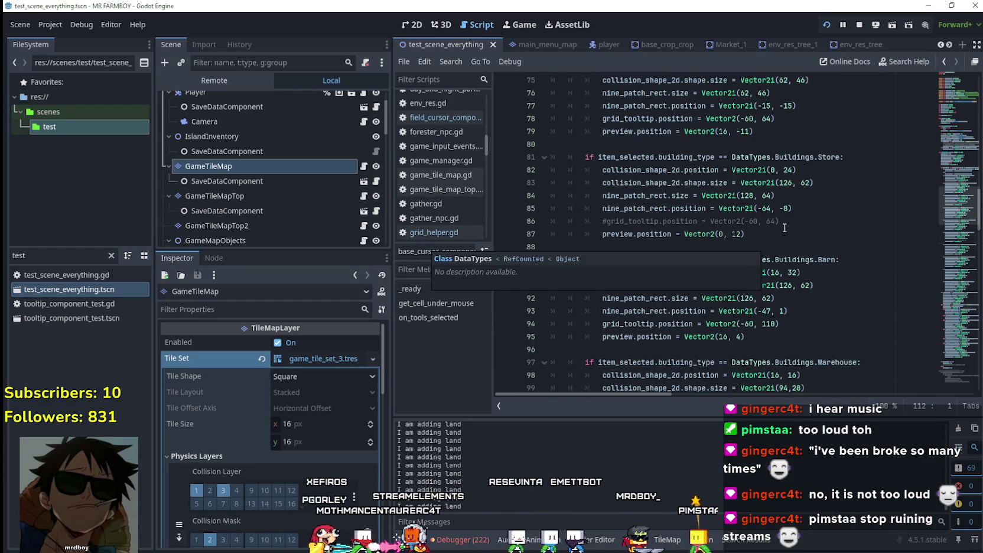
click(764, 248)
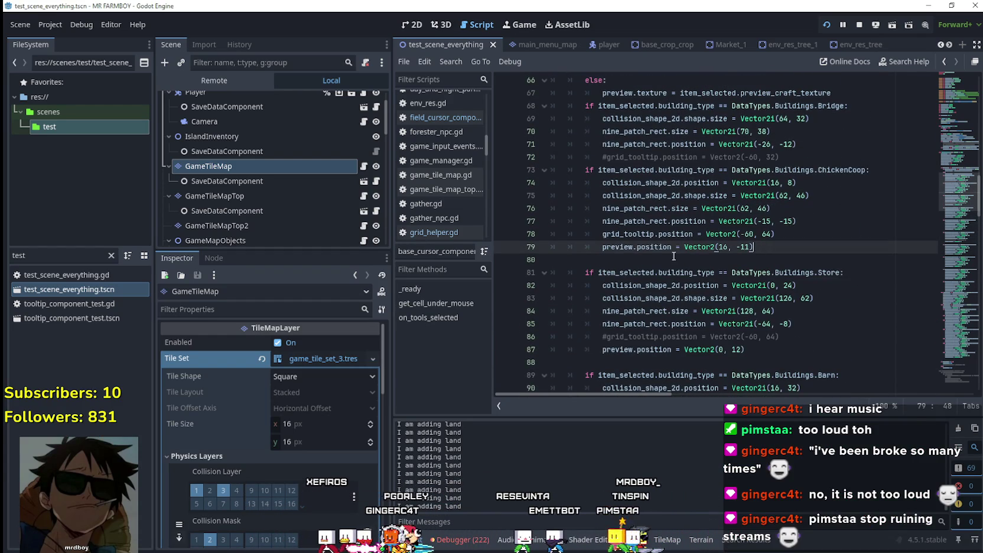
key(Left)
key(Left)
key(Left)
key(BackSpace)
key(BackSpace)
text(0)
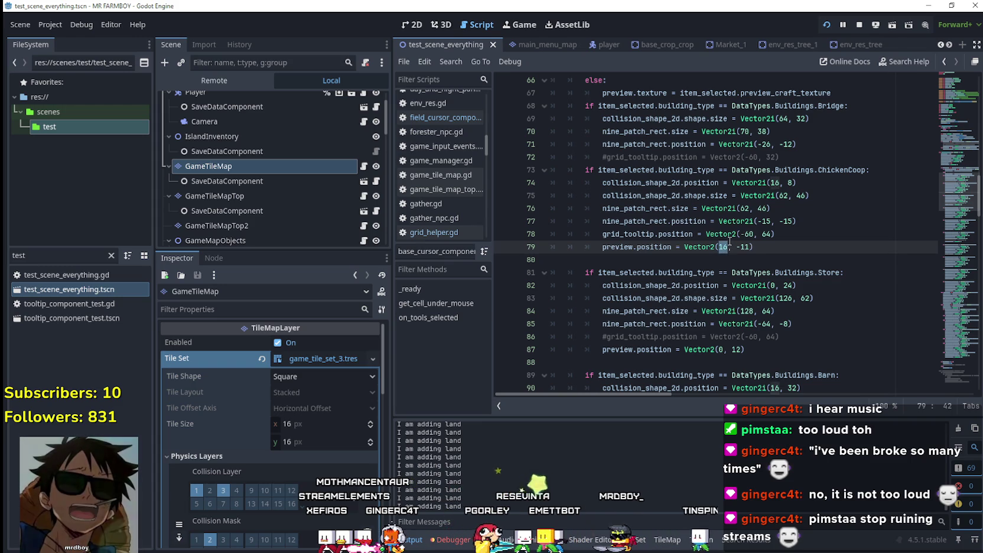
click(743, 247)
double_click(739, 247)
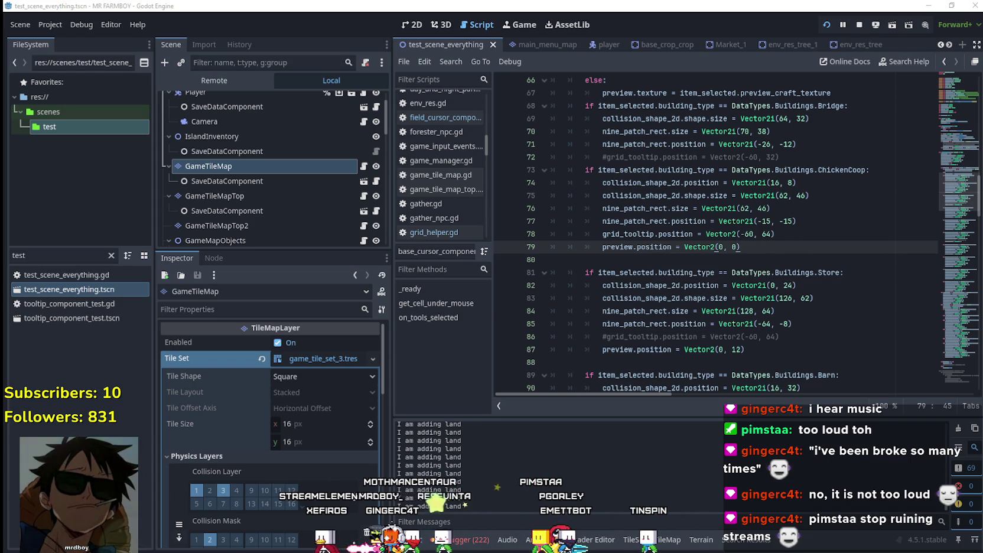
key(alt+Tab)
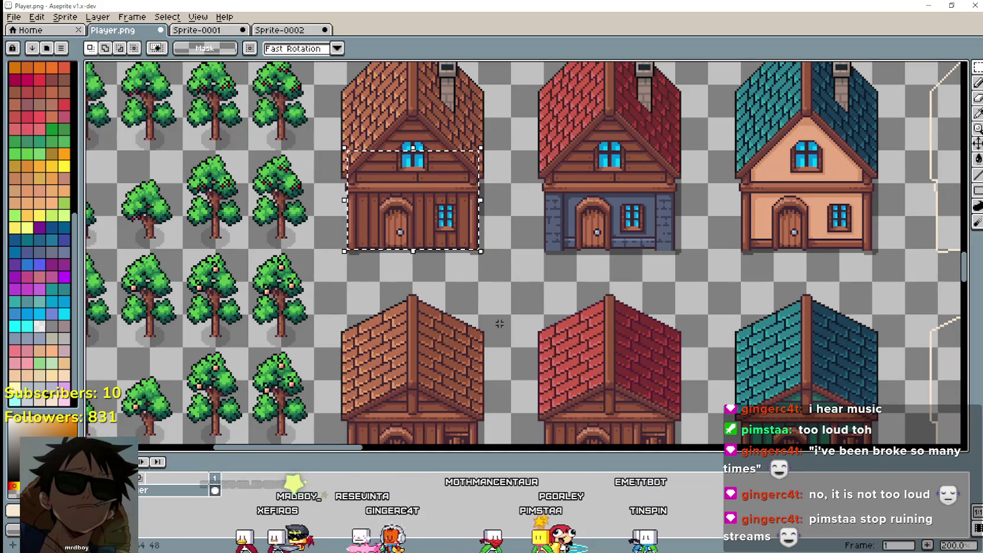
Select the lower half of the brown wooden house sprite.
scroll(494, 316, down, 2)
scroll(447, 435, up, 2)
drag(409, 346, 507, 270)
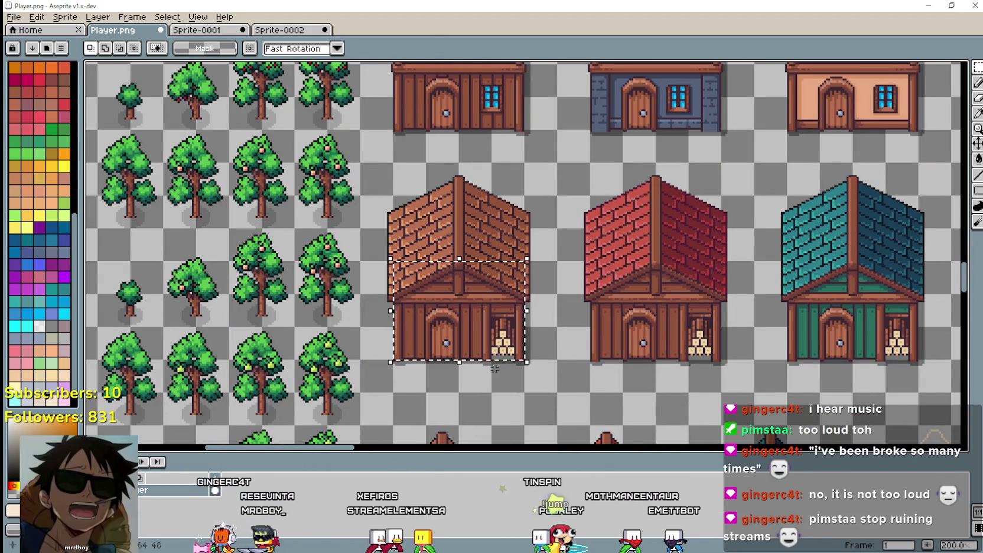
scroll(495, 334, down, 1)
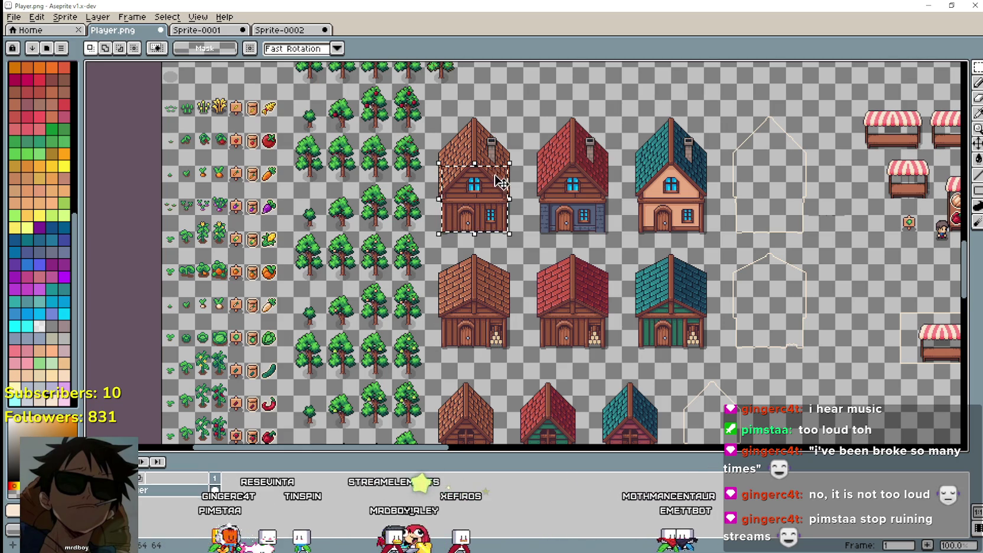
scroll(499, 177, up, 1)
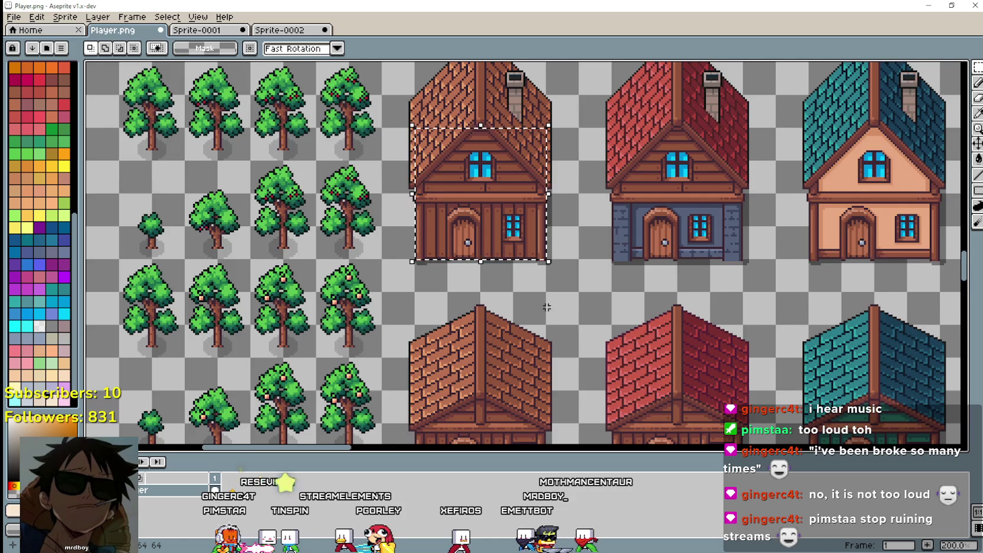
scroll(552, 311, down, 1)
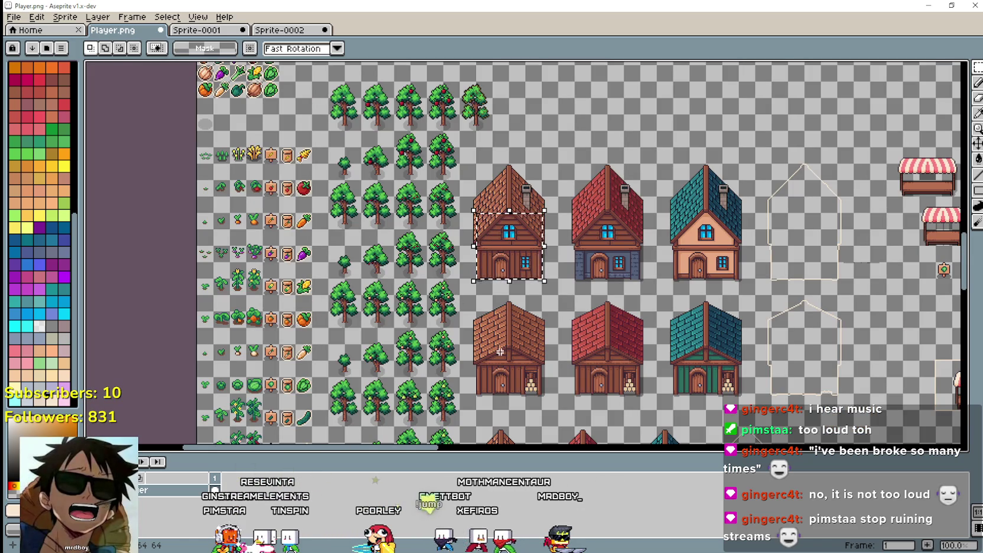
Enlarge the selection to 64x48 over the lower brown house, then return to Godot.
drag(490, 384, 534, 353)
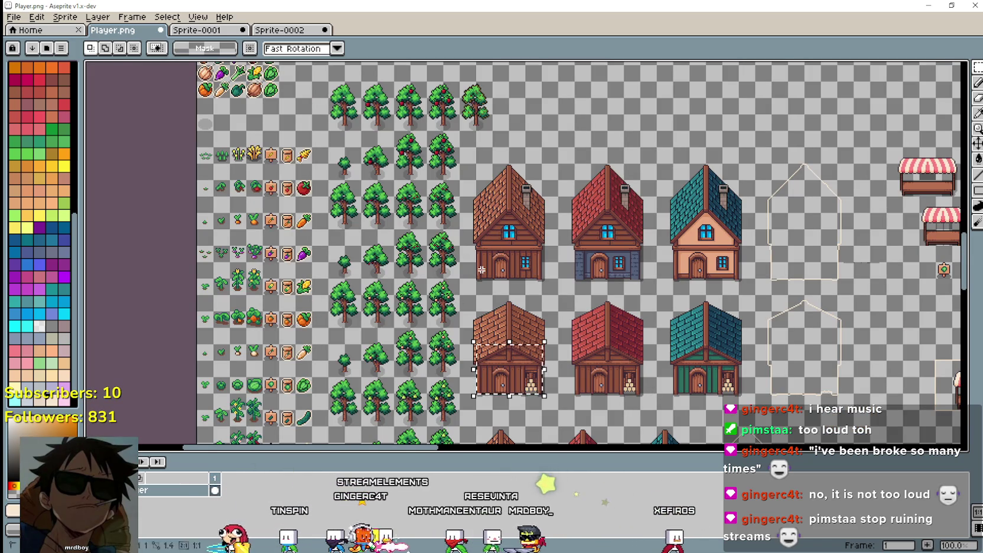
scroll(539, 234, up, 3)
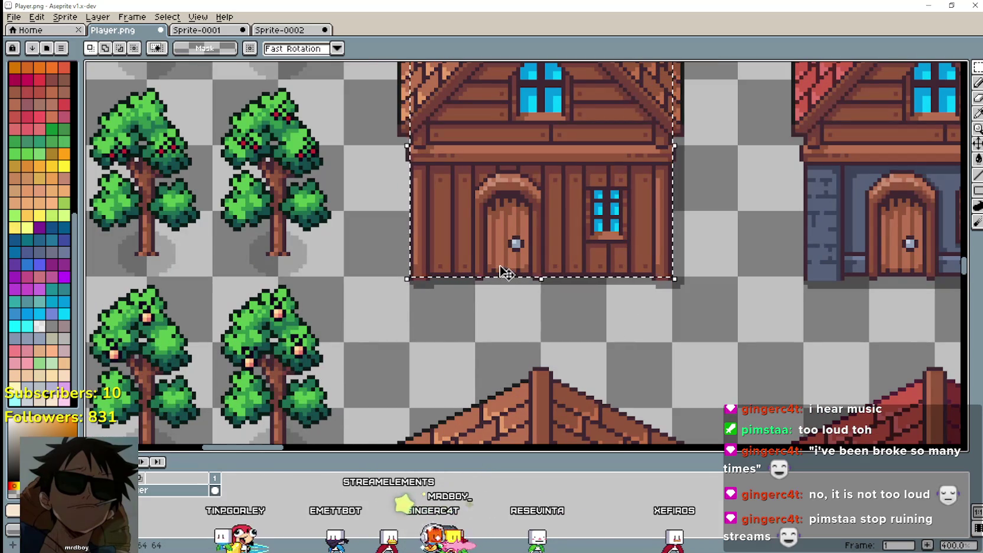
scroll(504, 261, down, 2)
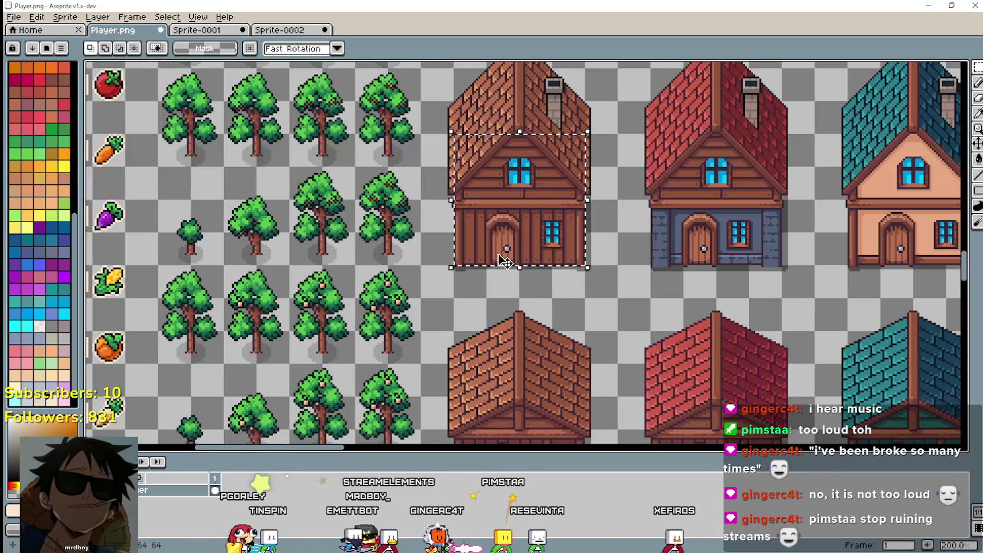
scroll(504, 261, up, 2)
scroll(504, 259, up, 1)
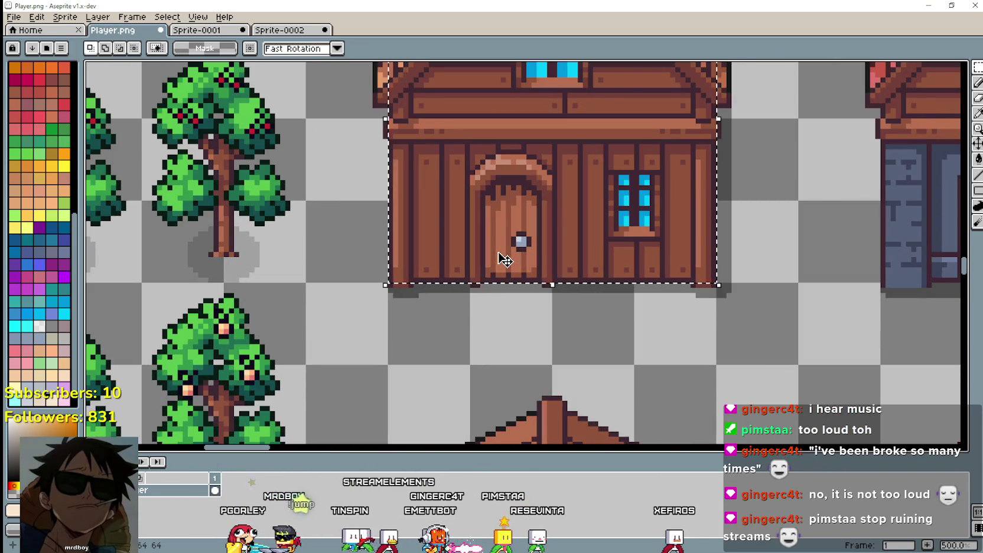
scroll(504, 259, down, 2)
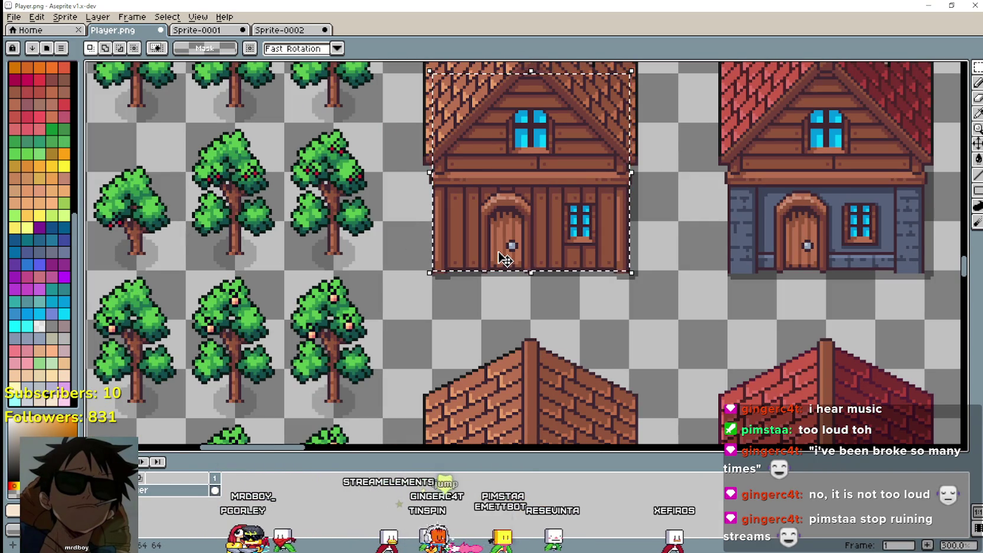
scroll(504, 259, down, 2)
scroll(503, 259, up, 2)
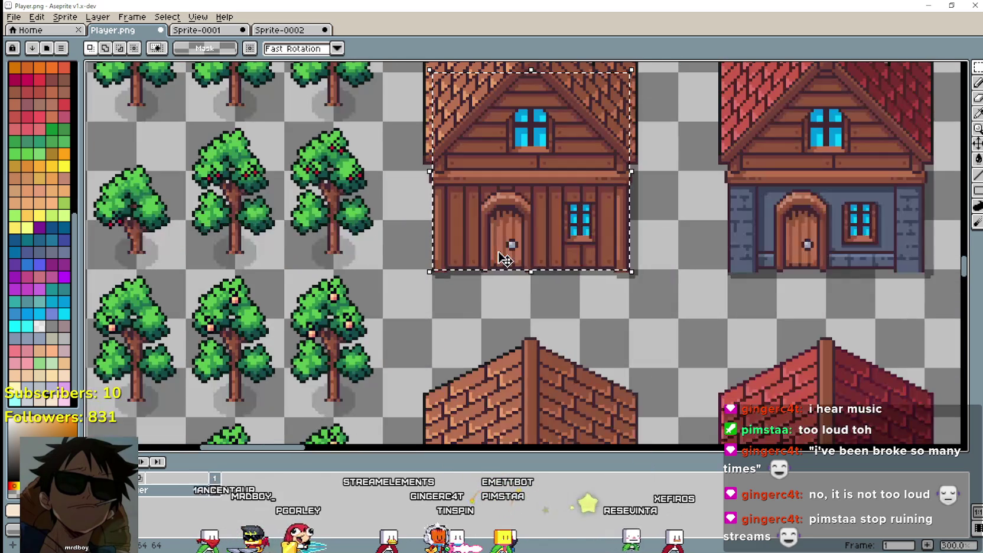
scroll(504, 259, down, 1)
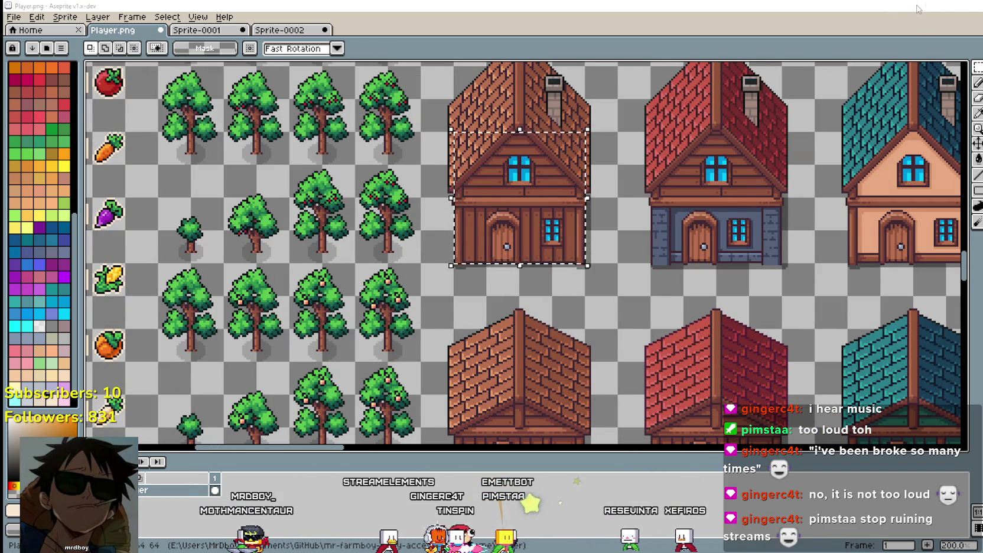
key(alt+Tab)
scroll(787, 354, down, 6)
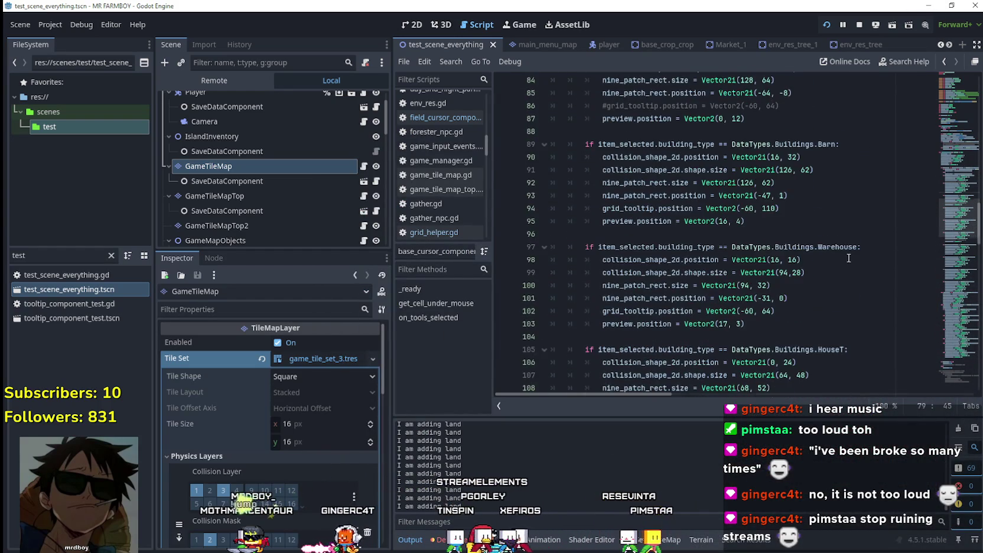
Set HouseT collision size to Vector2i(64, 64) and outline to Vector2i(68, 68), save, and launch.
scroll(849, 258, down, 1)
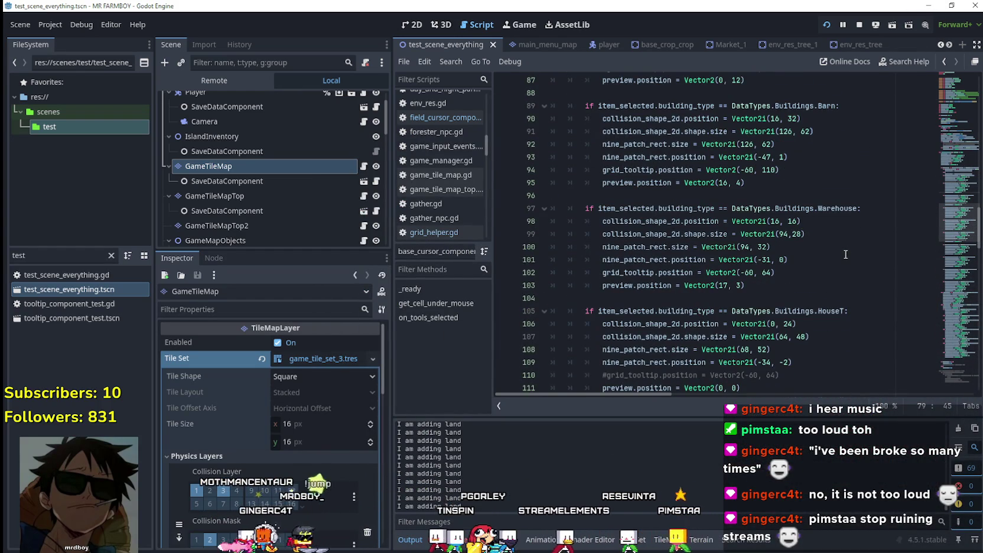
scroll(845, 254, down, 2)
click(801, 252)
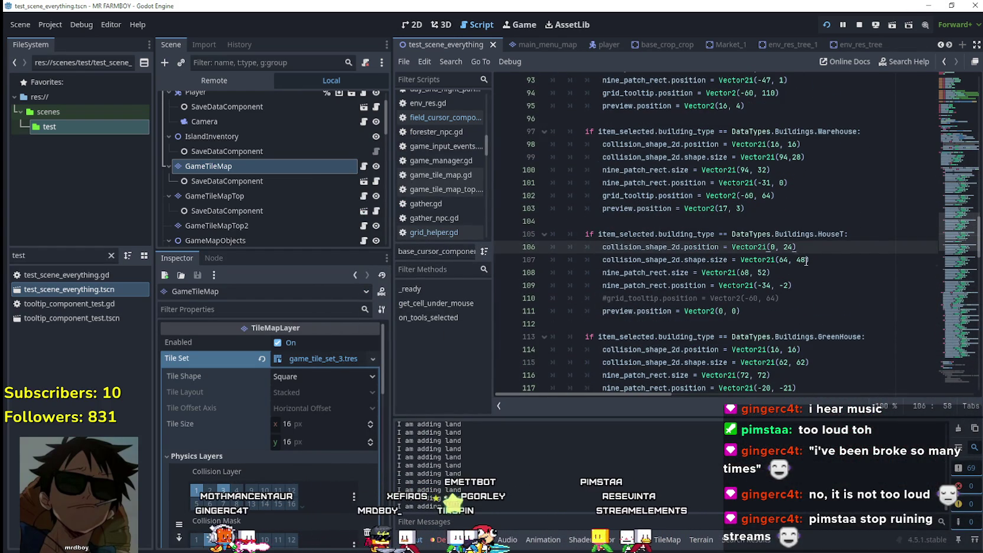
double_click(804, 260)
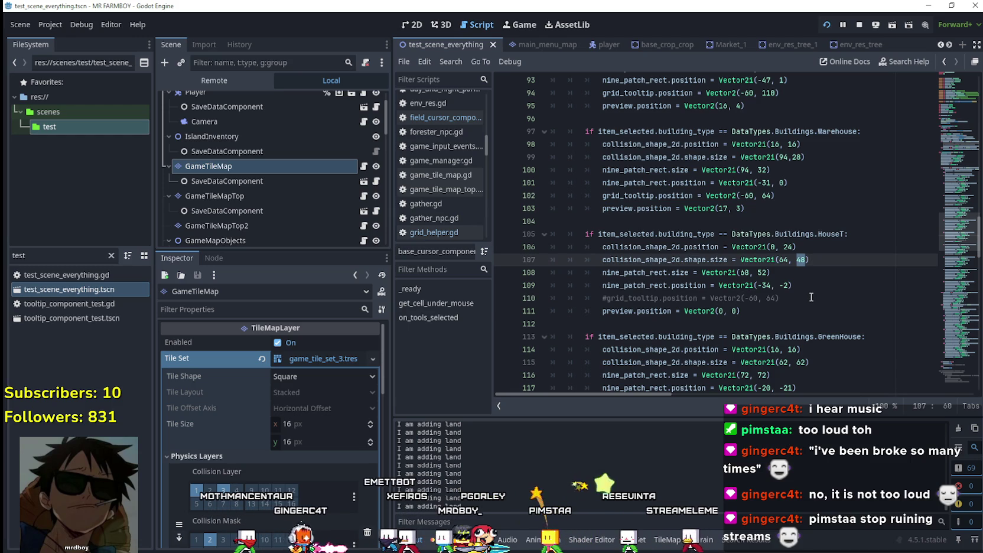
text(6)
scroll(805, 291, down, 3)
click(749, 234)
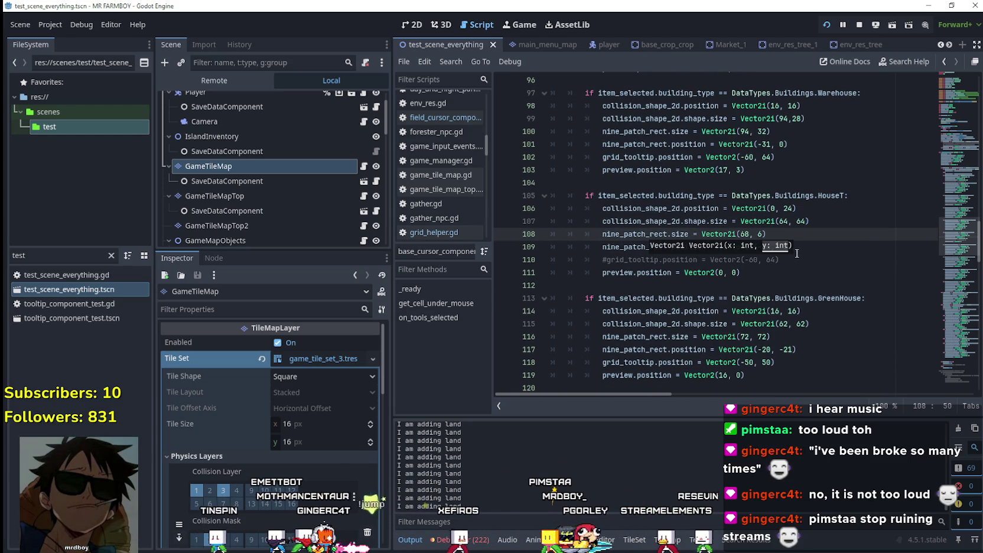
text(8)
key(ctrl+s)
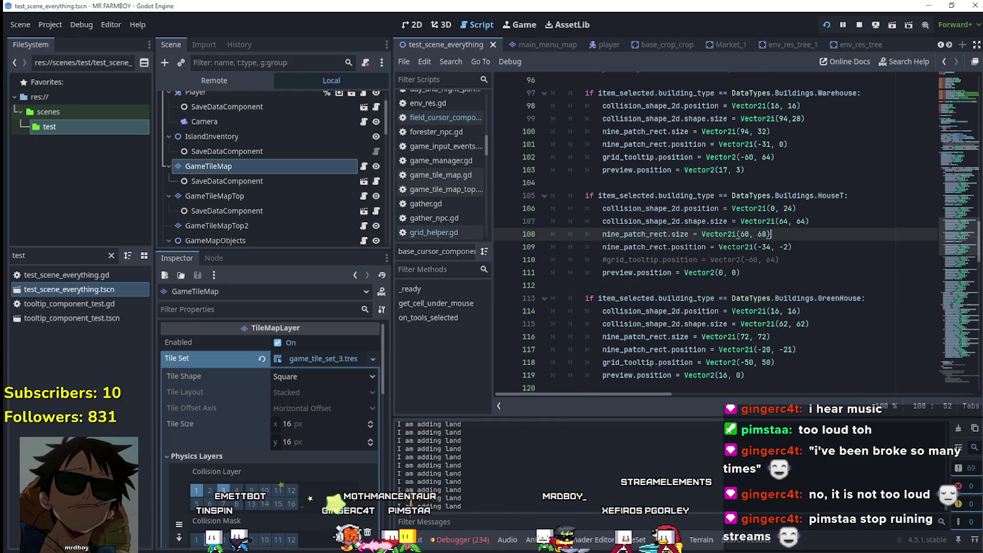
key(F6)
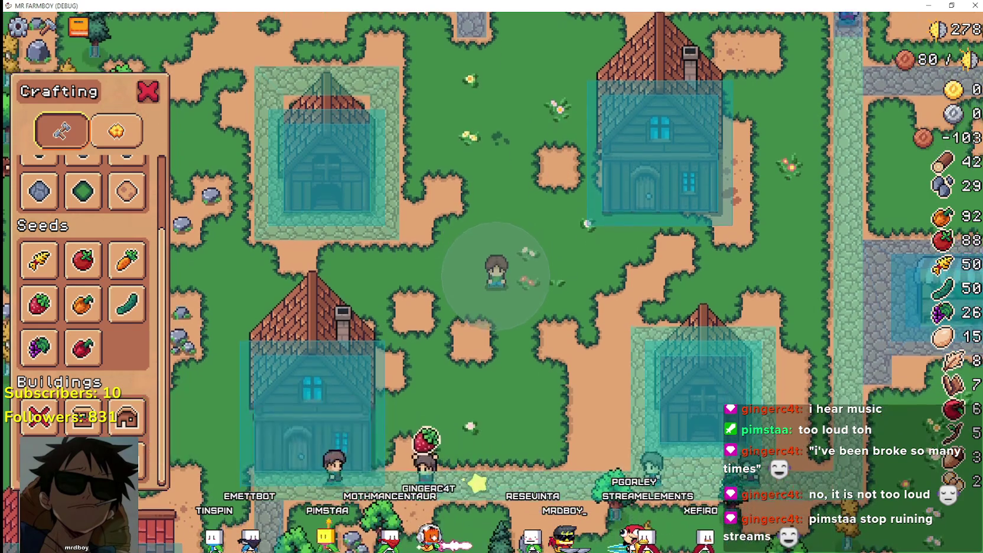
Build a resized house in front of the player, remove it, and reselect House.
click(126, 417)
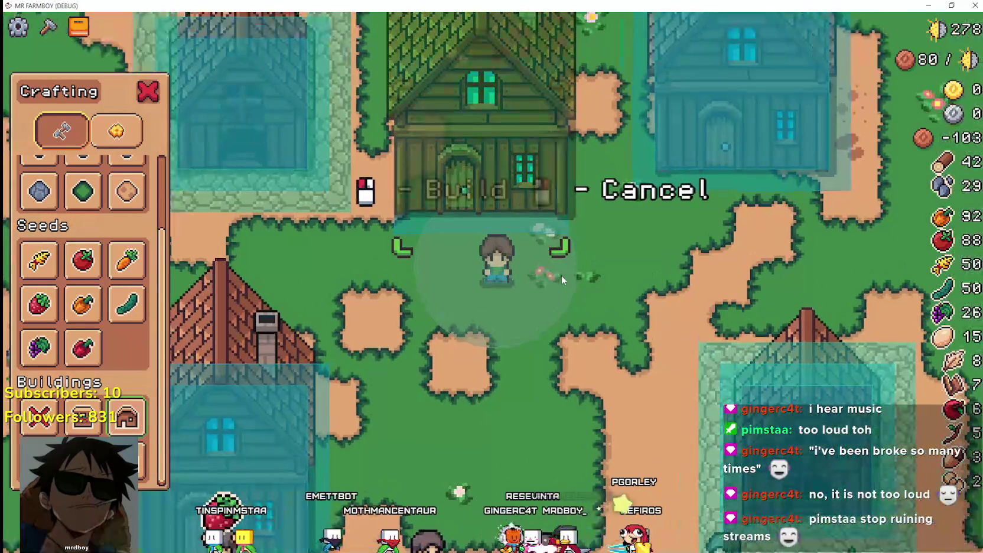
scroll(562, 274, down, 2)
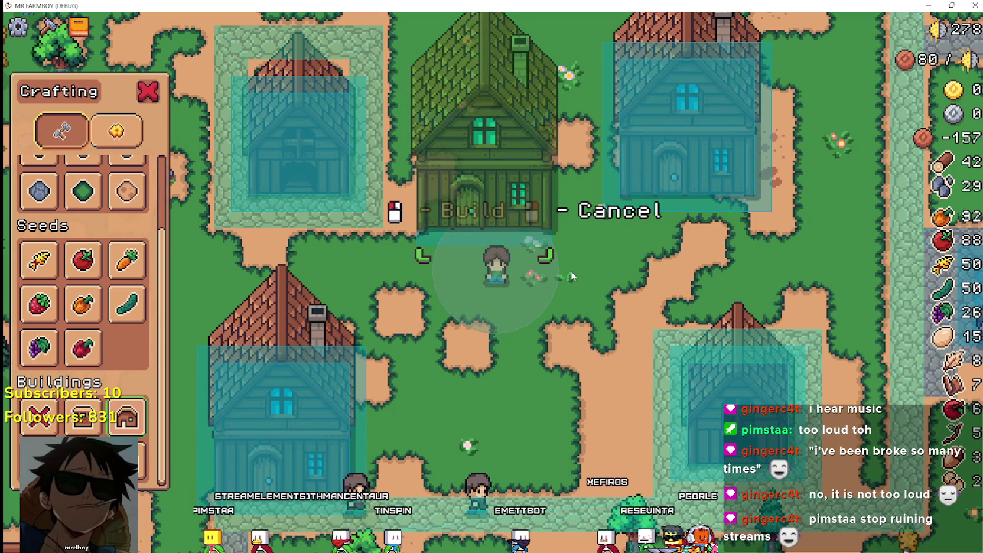
click(565, 284)
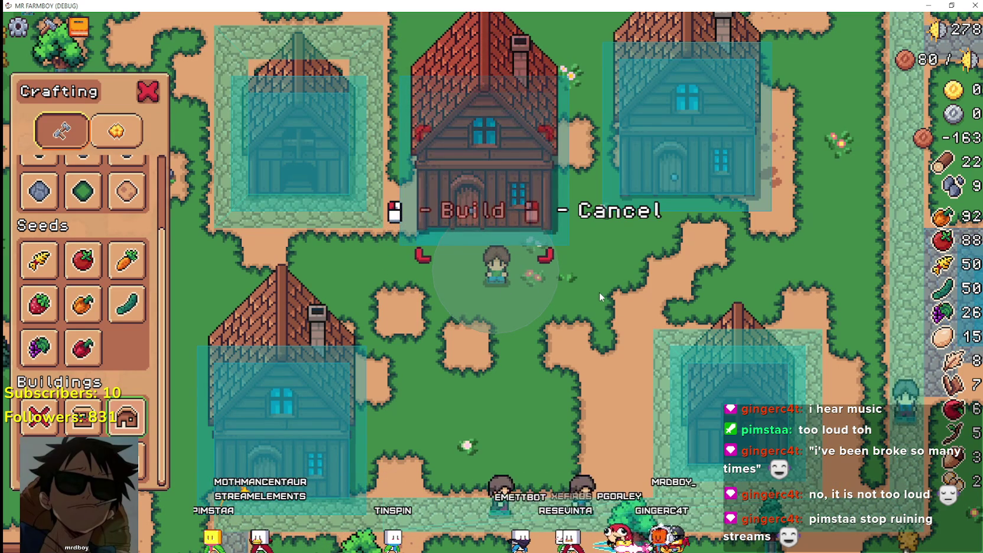
click(39, 417)
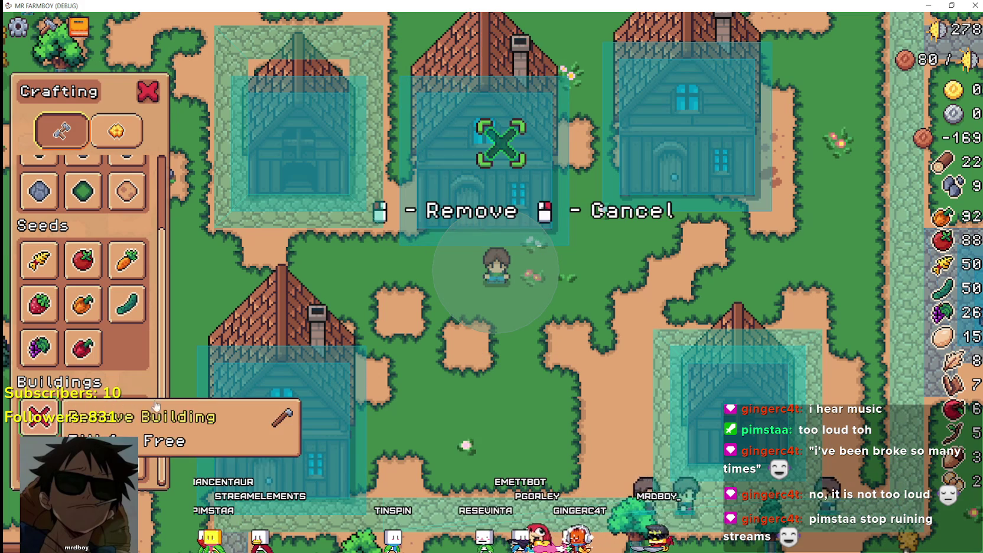
click(198, 399)
click(127, 416)
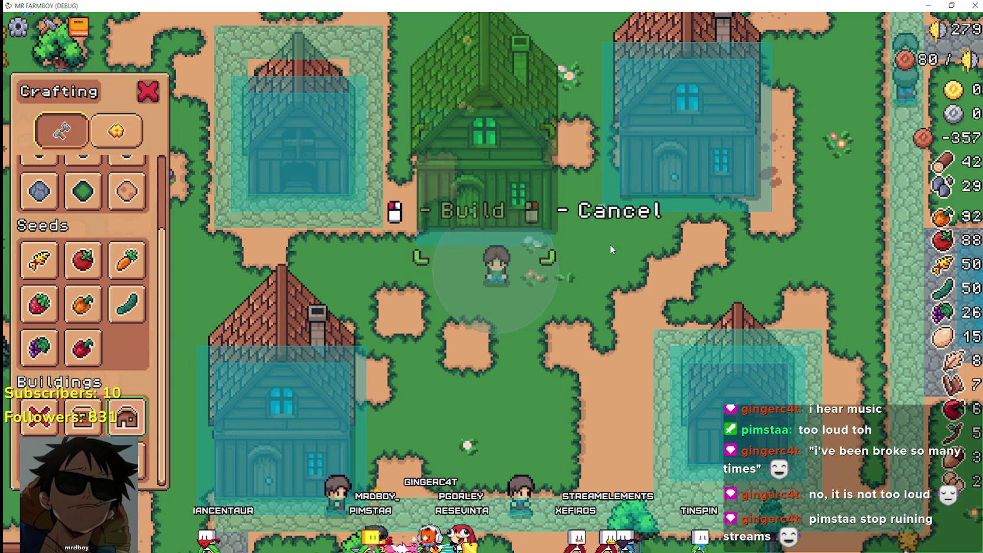
Check the placement script, then build and remove another house and reselect House.
key(alt+Tab)
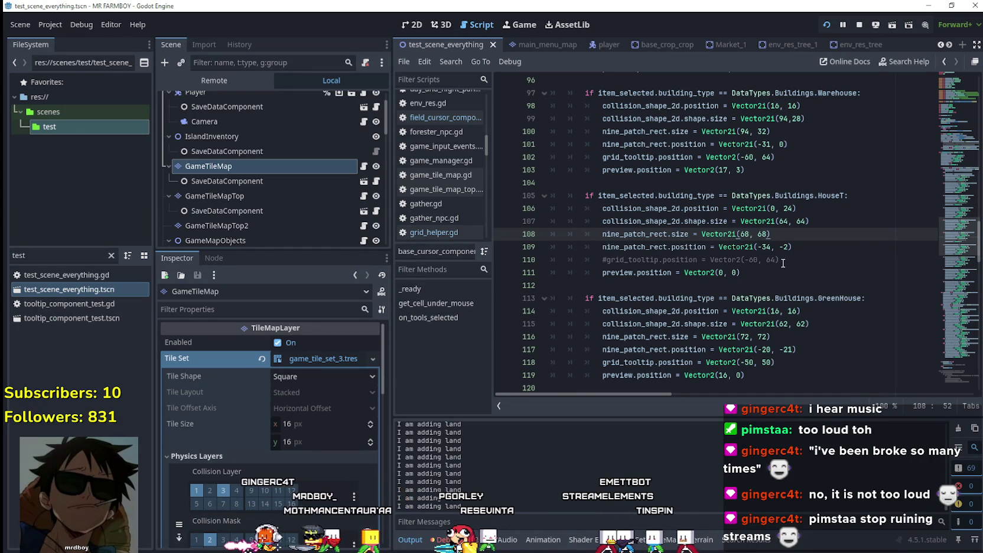
mouse_move(674, 235)
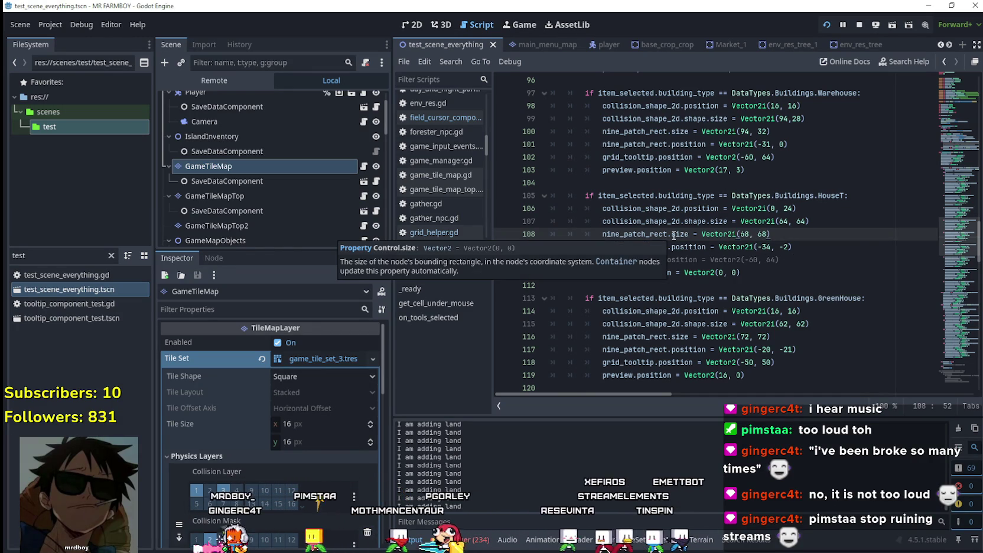
key(alt+Tab)
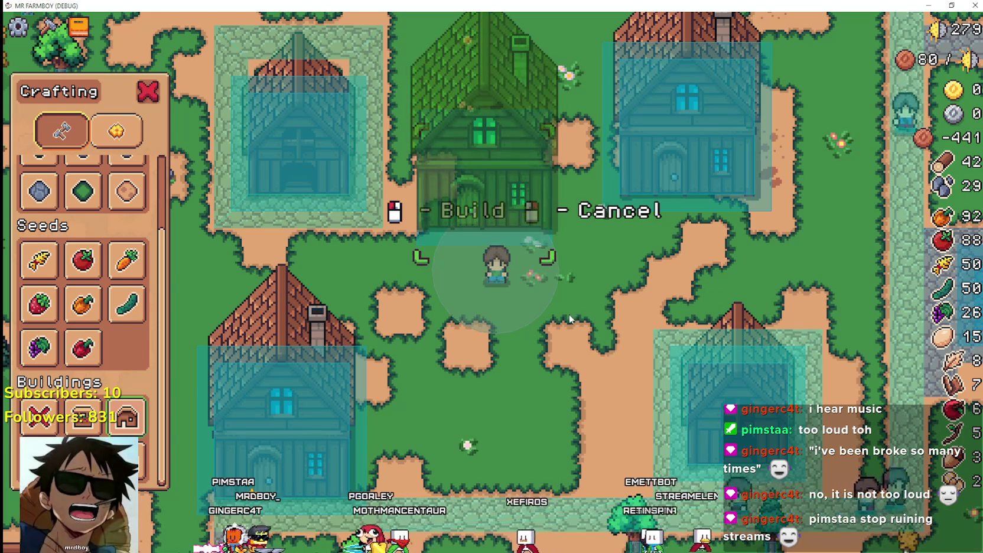
click(562, 301)
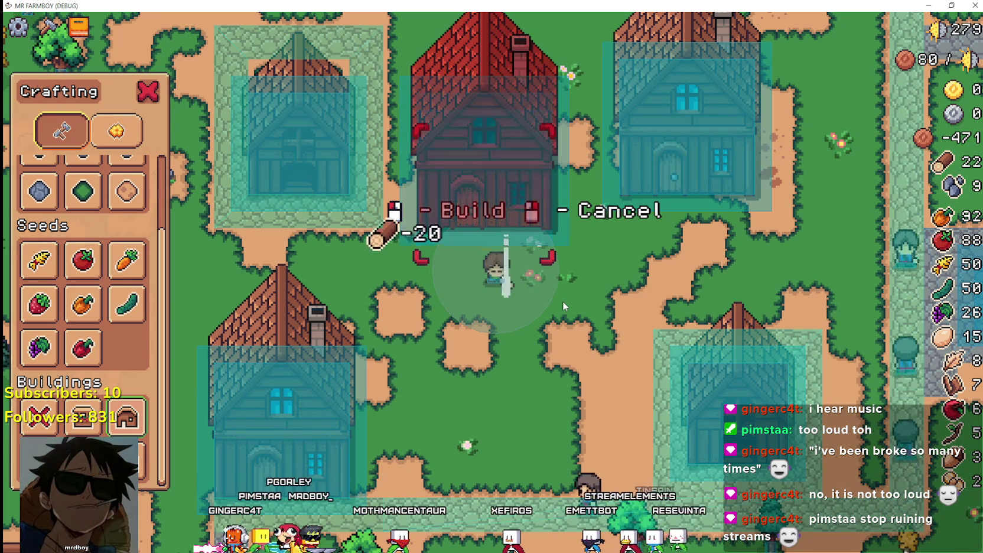
click(500, 141)
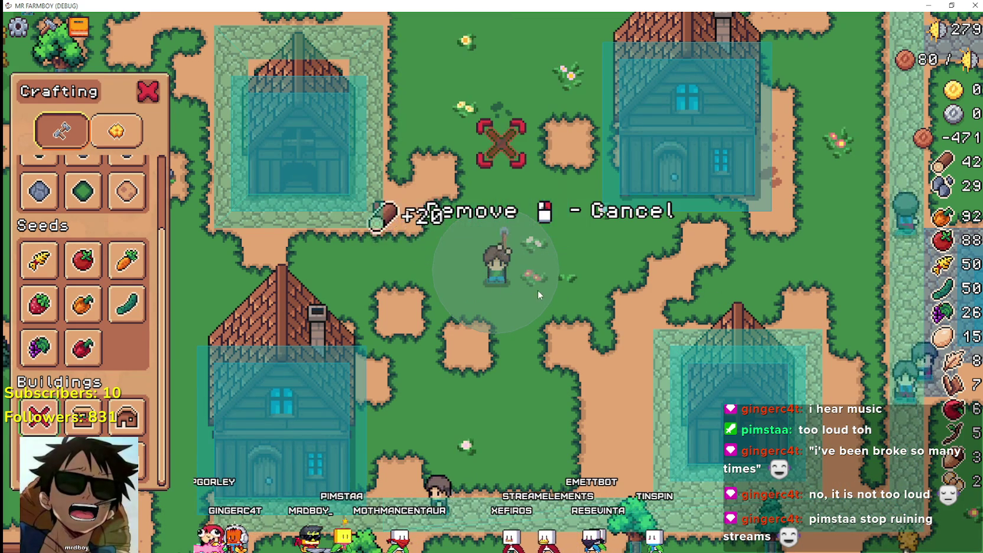
click(126, 417)
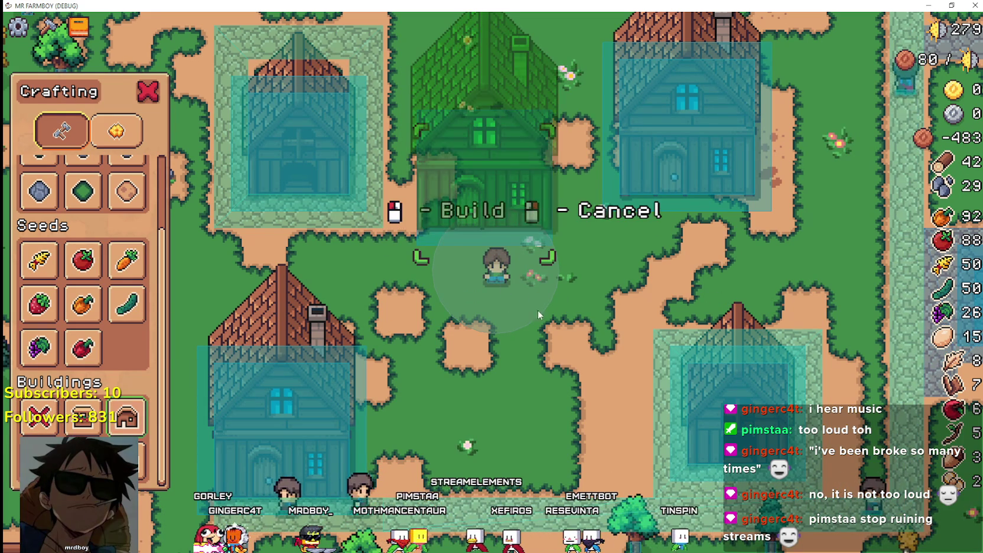
key(alt+Tab)
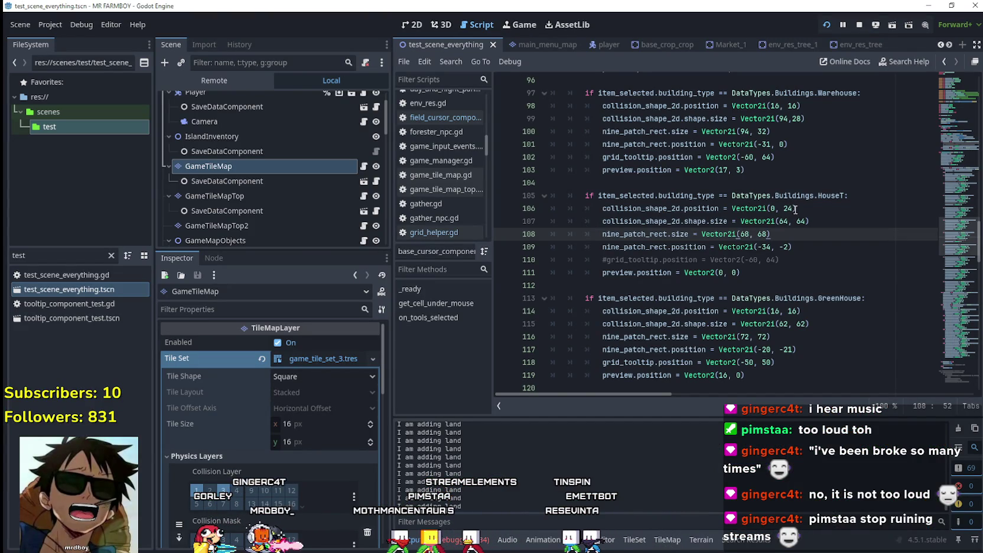
Relaunch the game, cancel and reselect the House preview, then return to line 109 of the script.
double_click(790, 209)
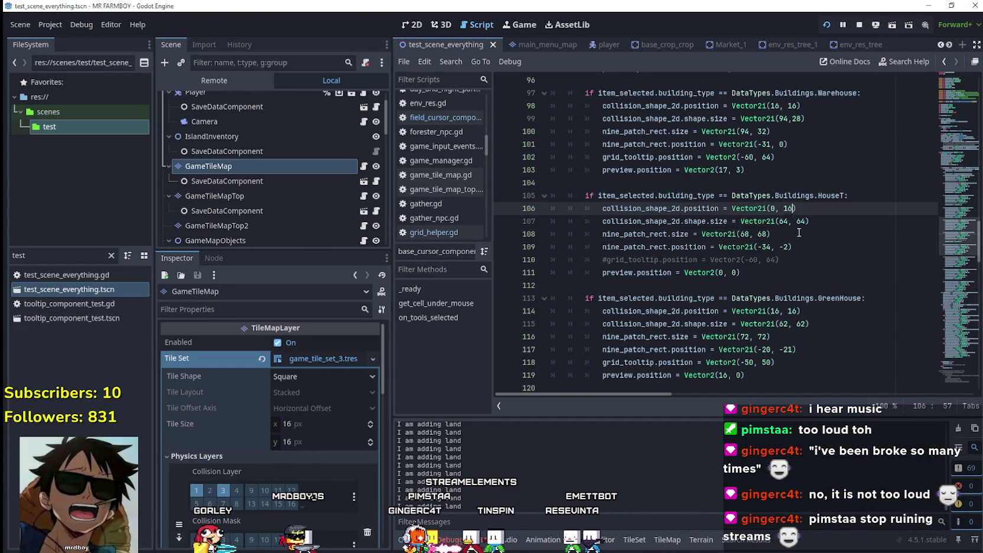
key(F5)
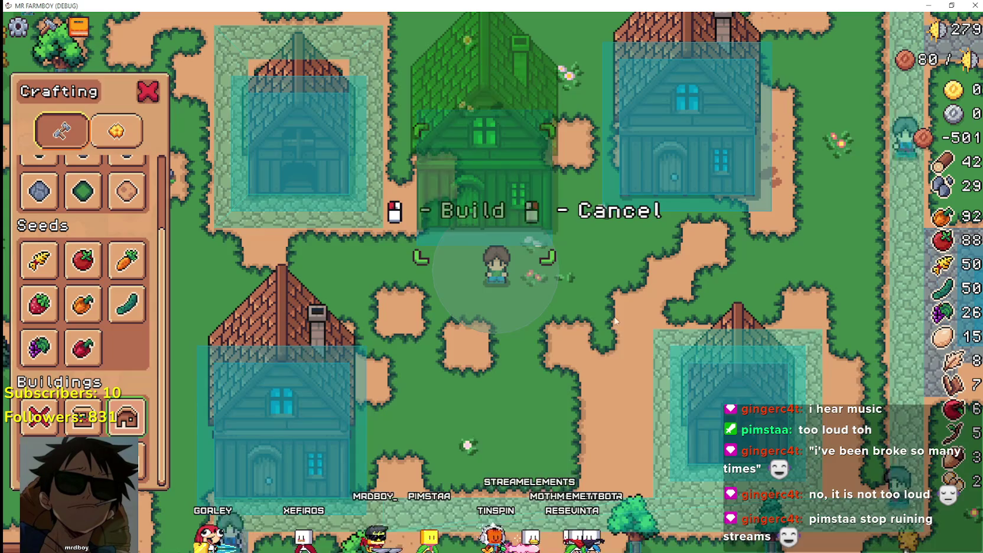
right_click(272, 347)
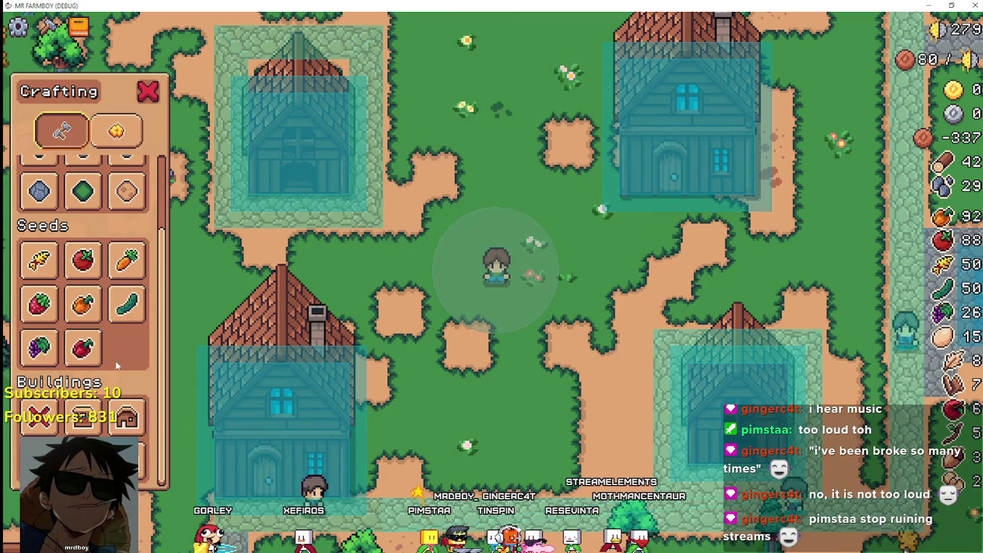
click(126, 417)
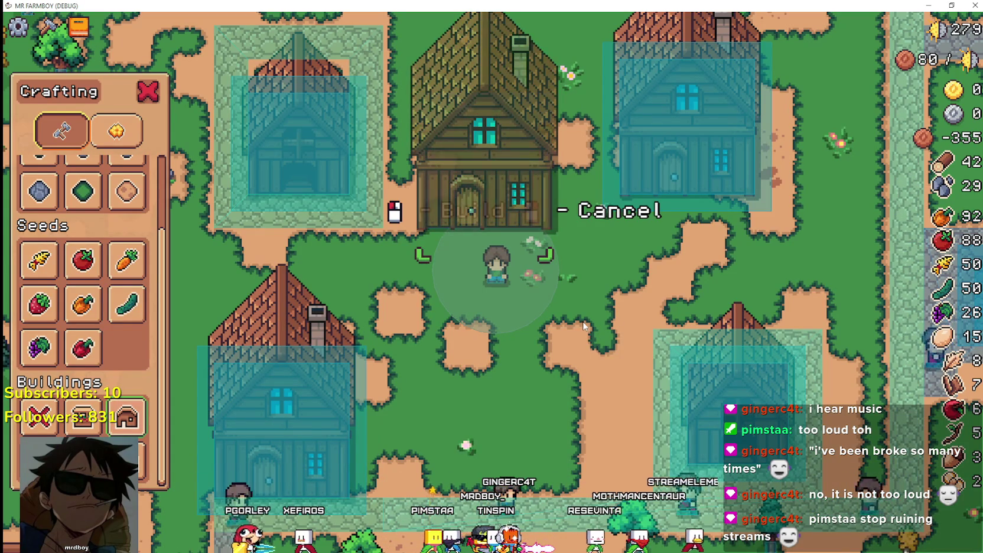
scroll(513, 197, up, 2)
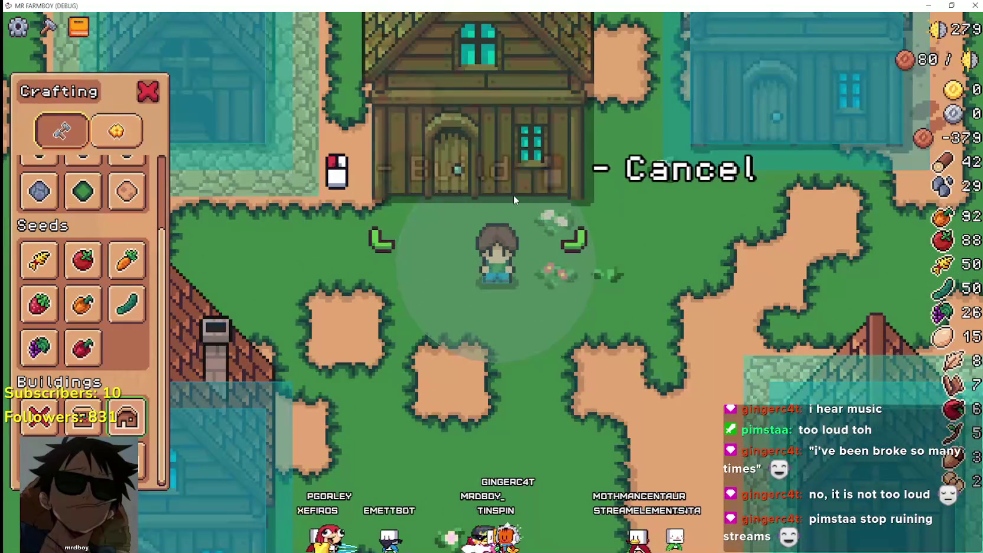
scroll(513, 195, down, 2)
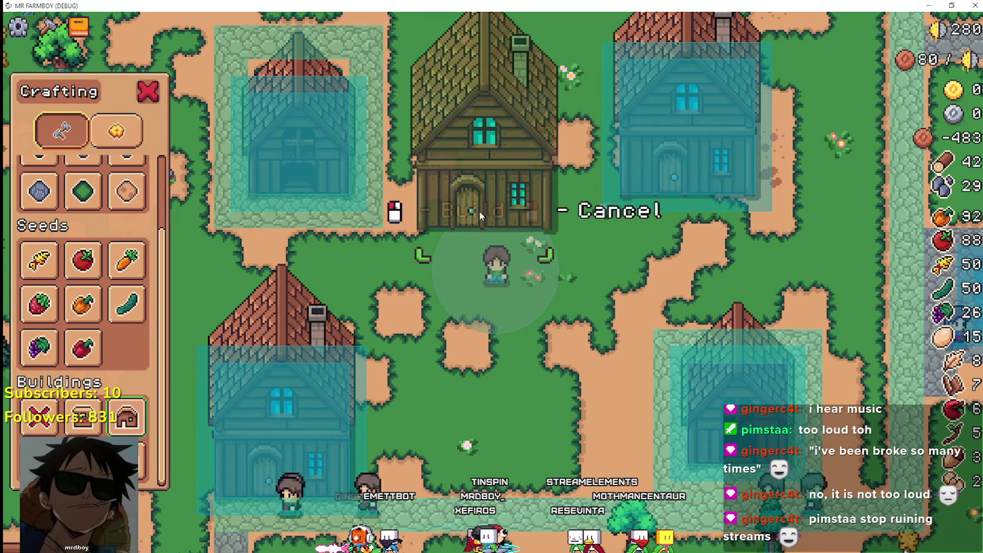
key(alt+Tab)
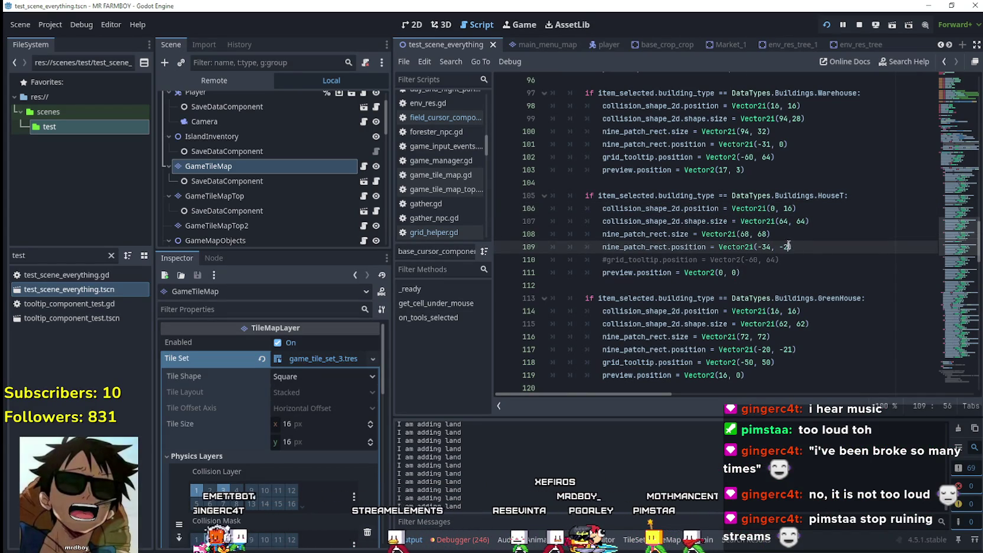
Change the HouseT nine-patch vertical offset on line 109 from -2 to -16 and save.
drag(789, 247, 784, 247)
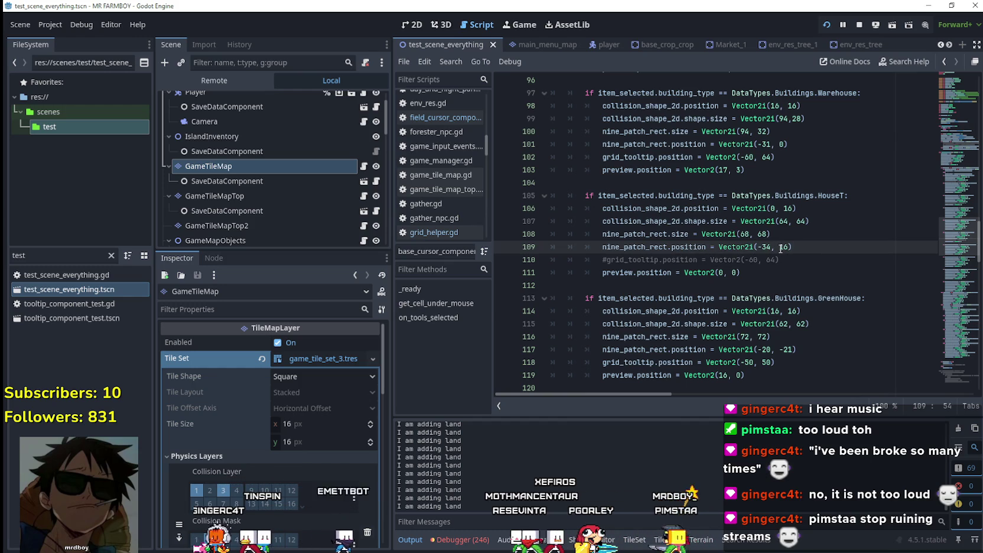
click(802, 245)
key(ctrl+s)
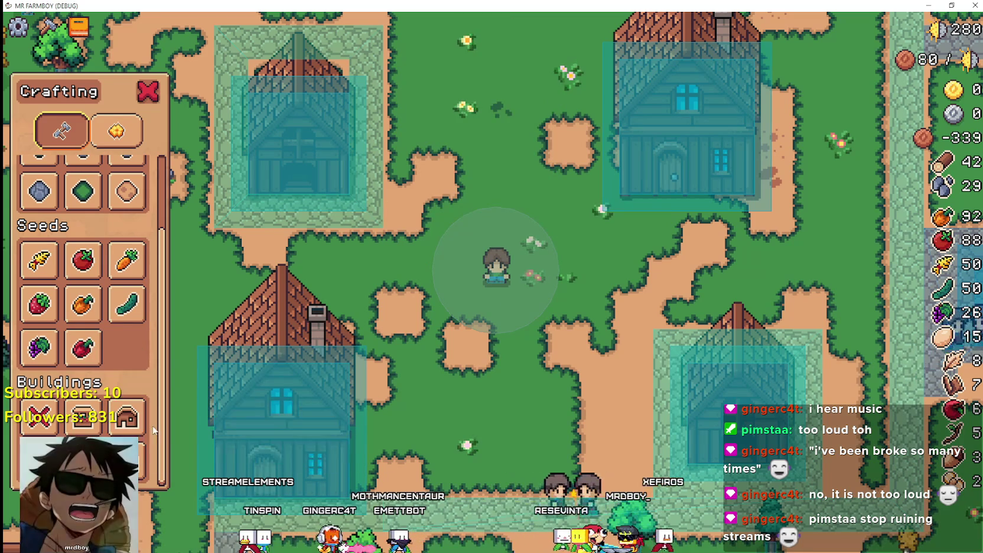
Check the house placement outline in the running game, then return to the script.
click(127, 417)
scroll(524, 221, up, 1)
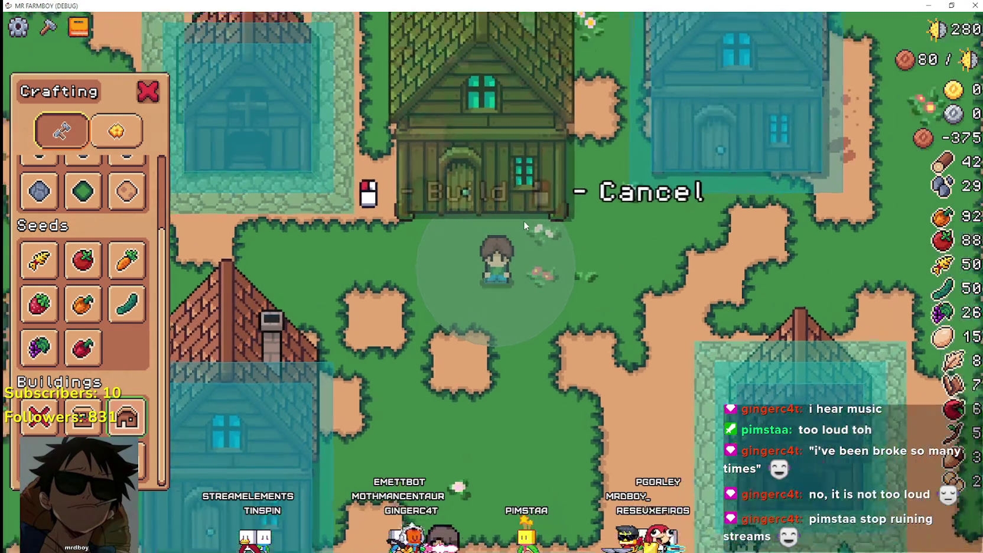
scroll(524, 219, down, 1)
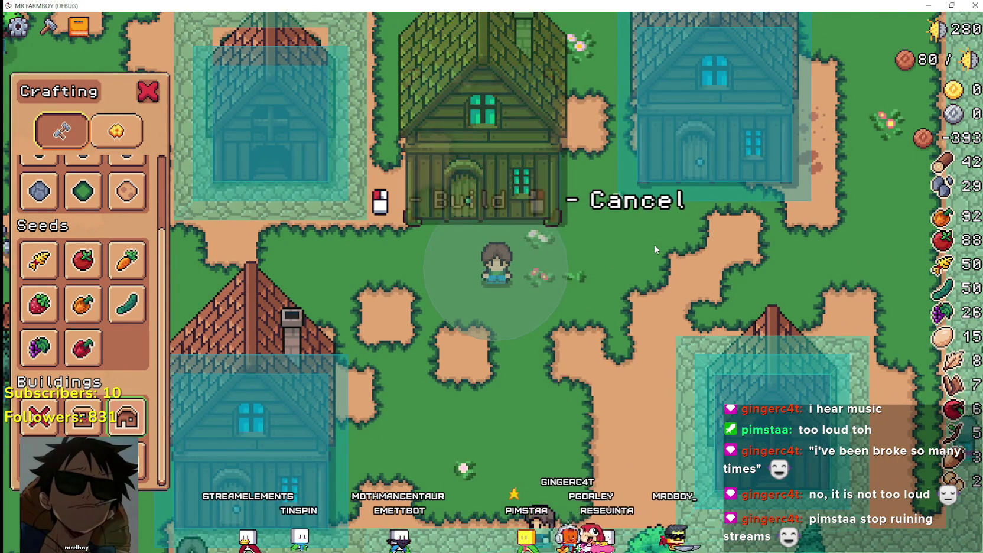
key(alt+Tab)
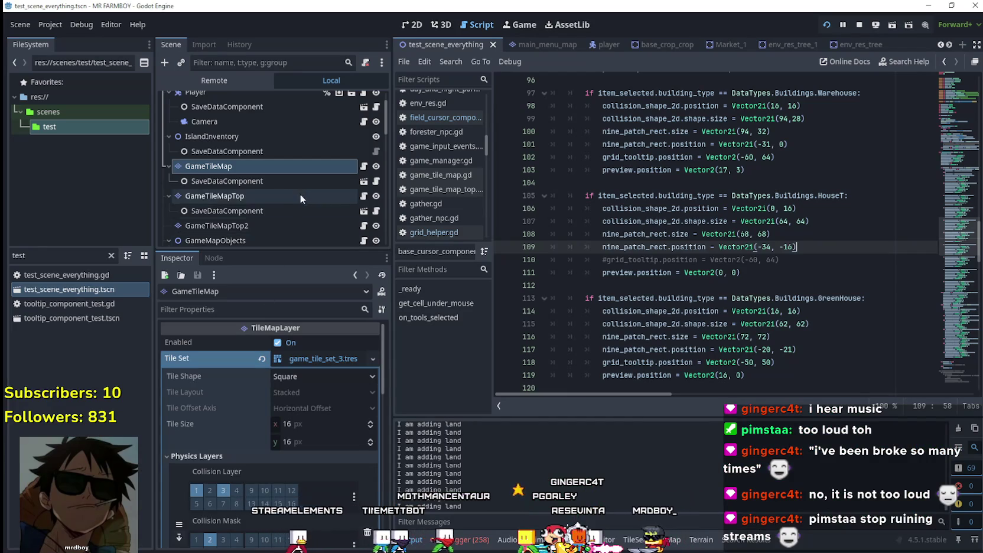
scroll(301, 190, down, 10)
drag(385, 155, 382, 210)
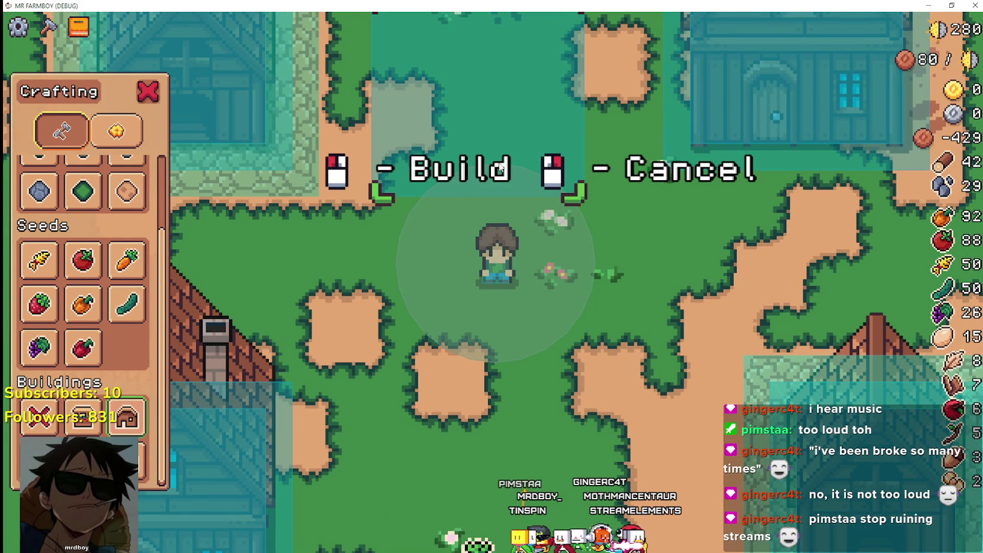
Set the HouseT preview offset to Vector2i(-34, -18), save, and check the house preview in-game.
key(alt+Tab)
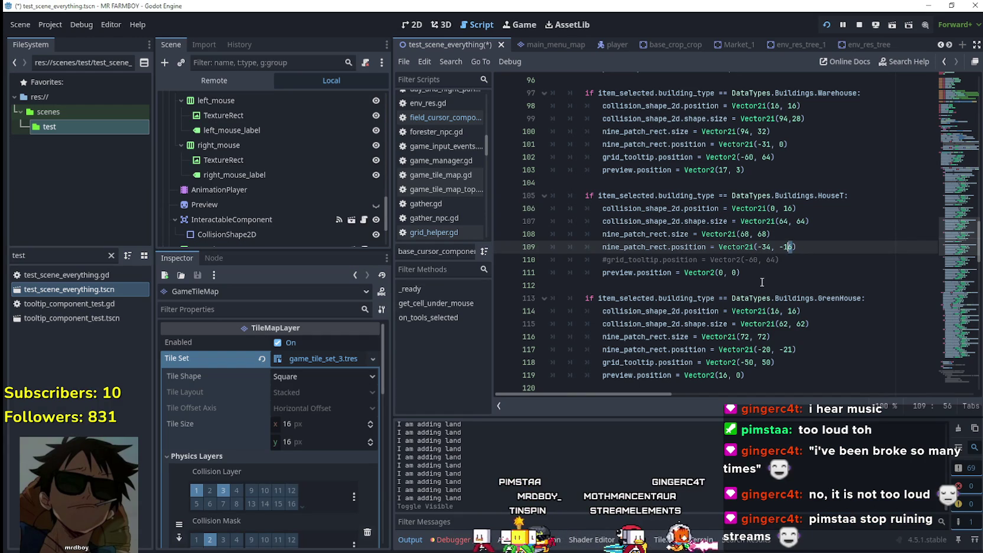
text(8)
key(ctrl+s)
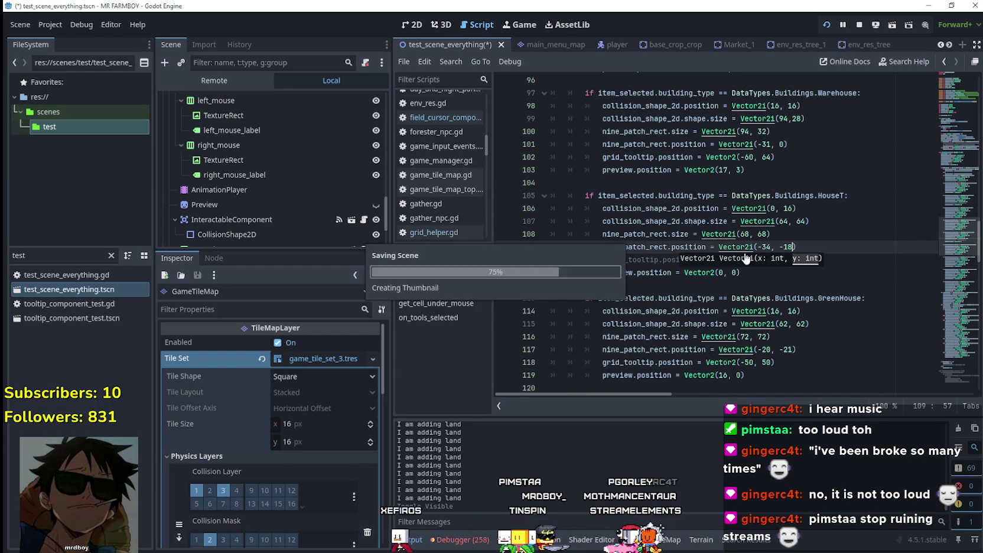
key(alt+Tab)
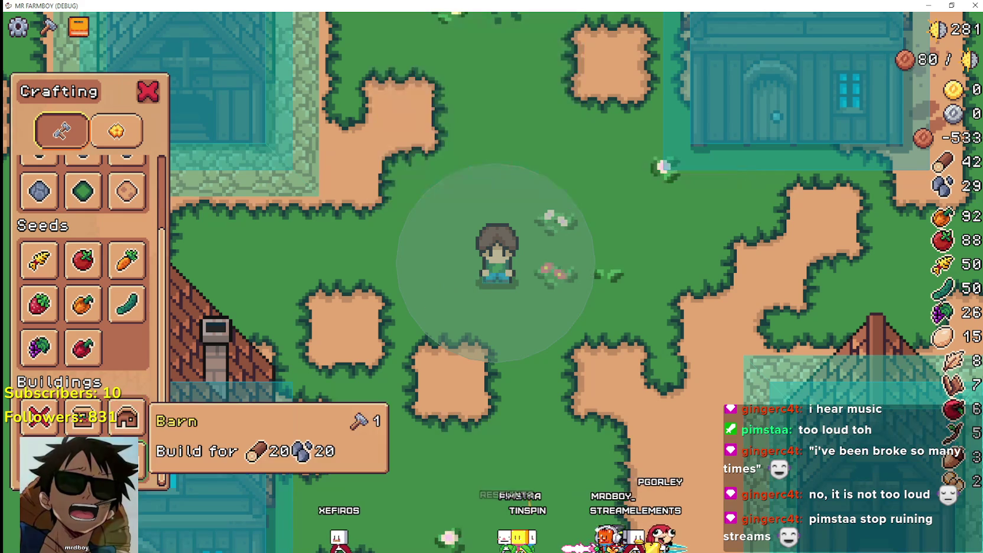
click(126, 417)
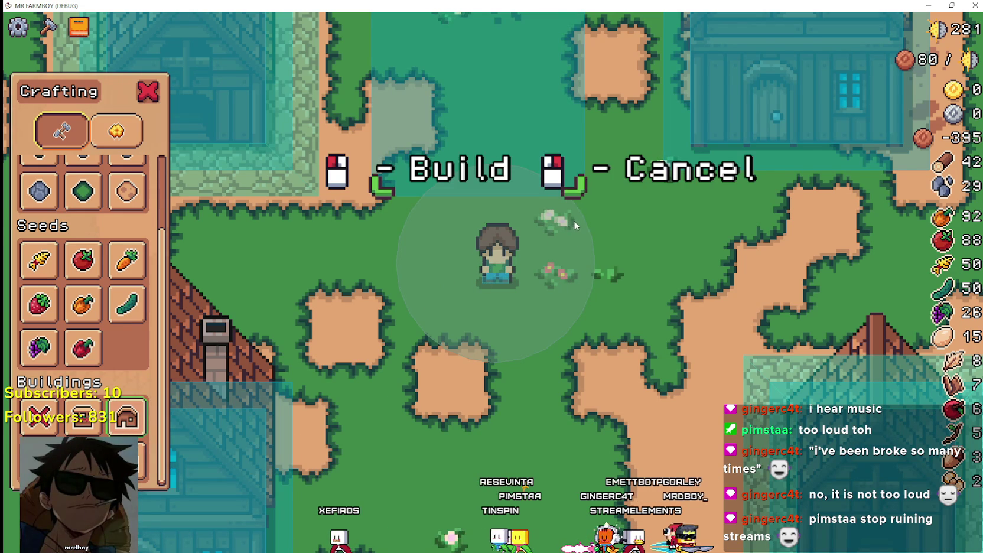
scroll(574, 220, down, 1)
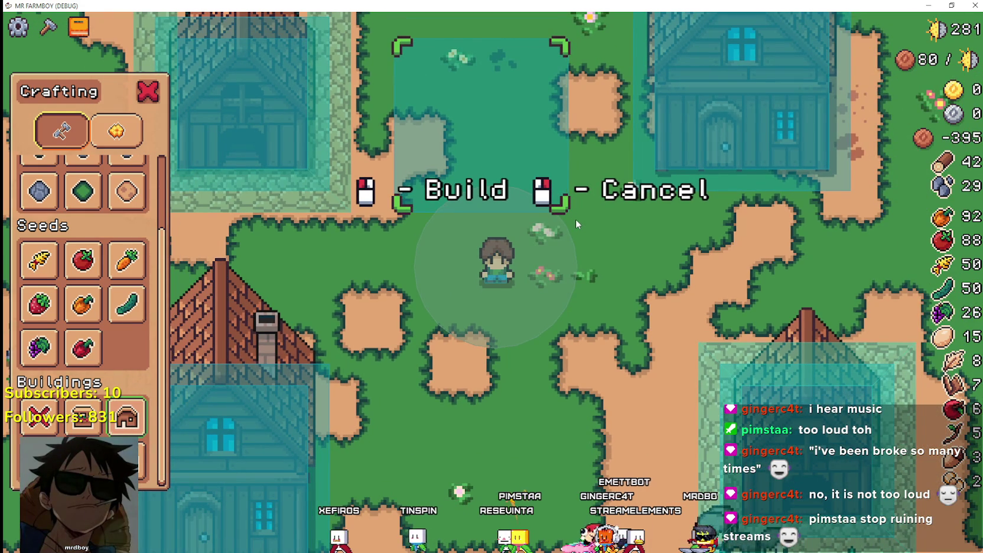
Compare the frame size on line 108 with the line 109 offset, then return to the game.
key(alt+Tab)
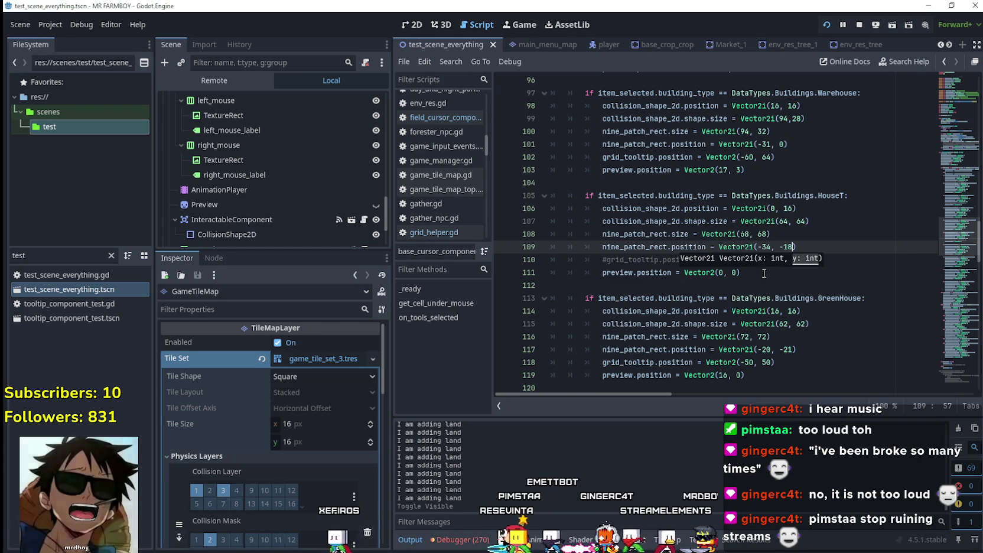
key(Up)
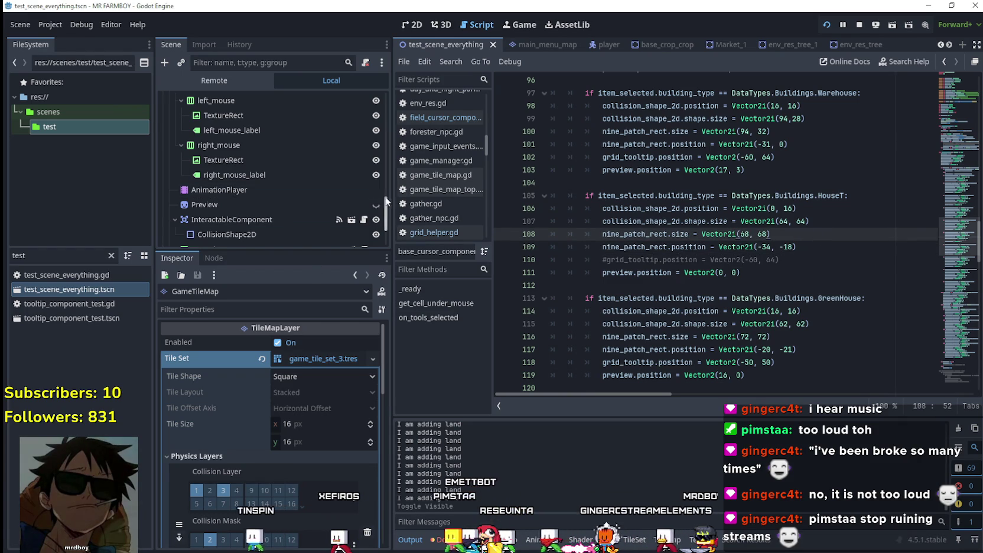
click(795, 251)
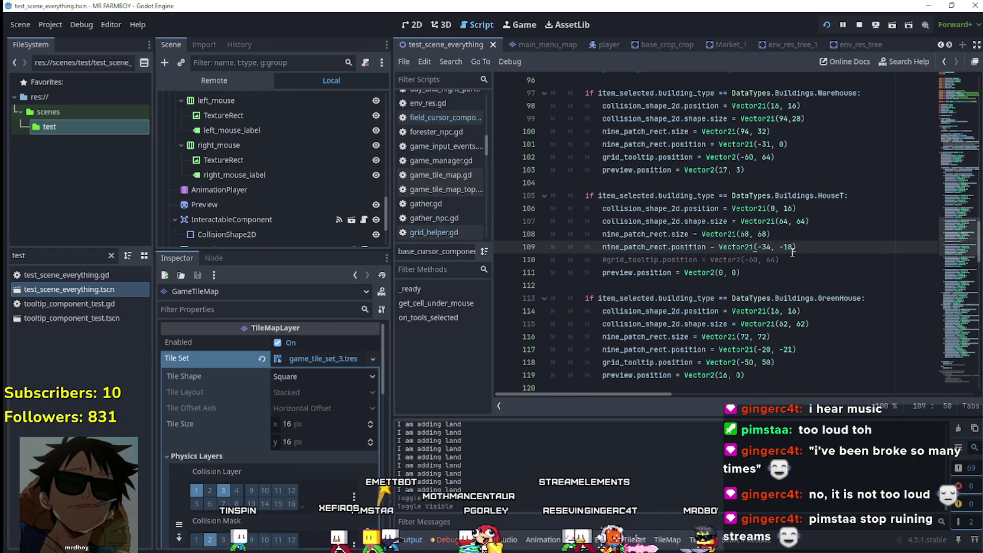
key(alt+Tab)
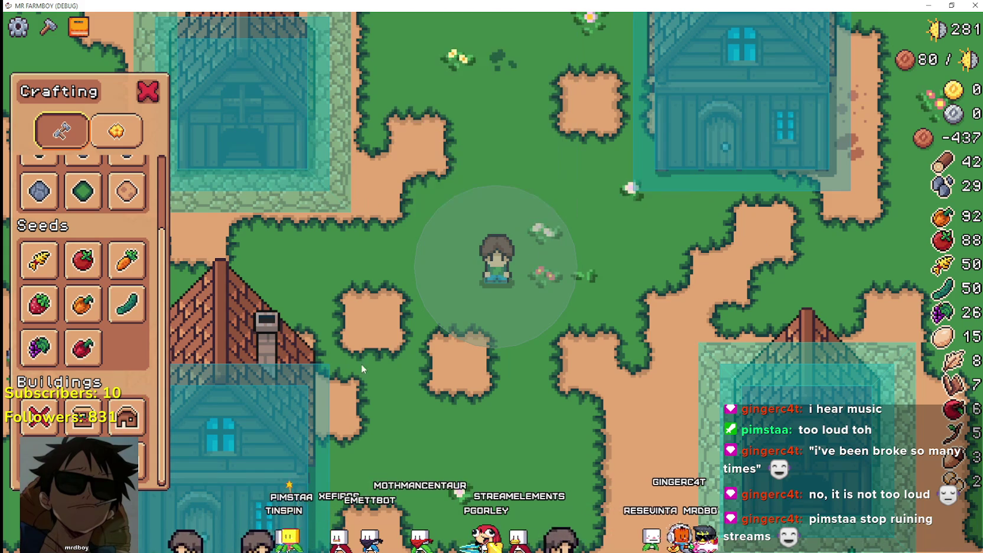
Build a test House at the previewed spot, then demolish it with the removal tool.
click(127, 417)
key(w)
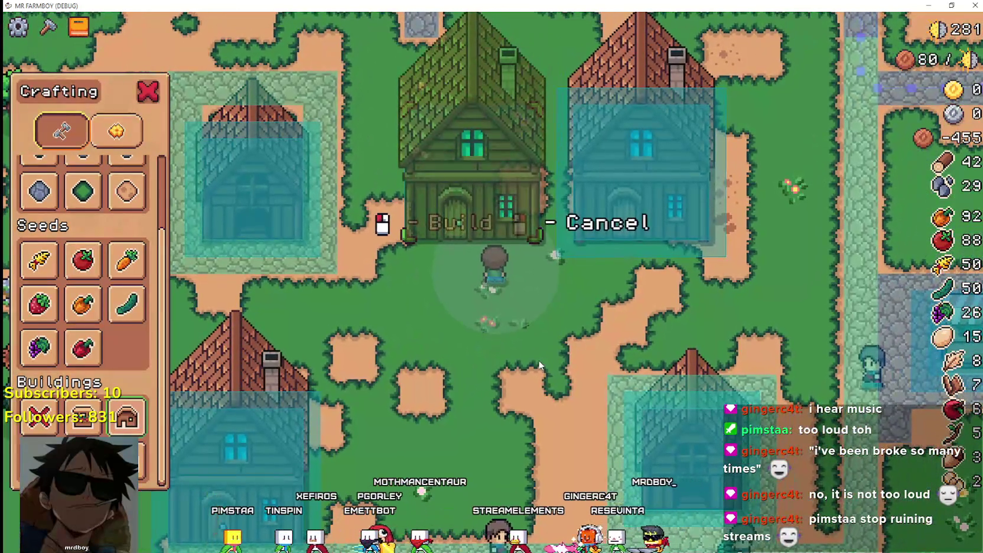
click(538, 357)
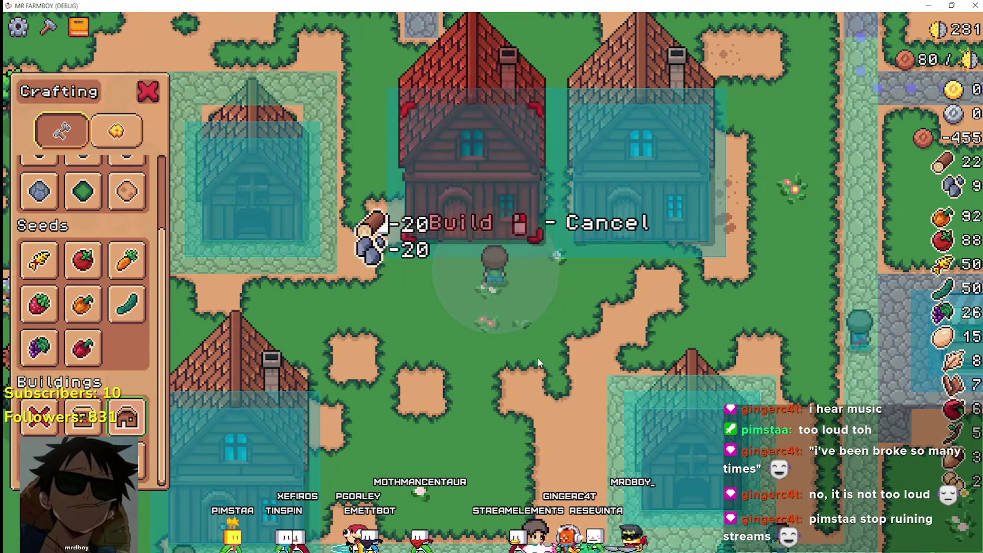
scroll(27, 353, up, 3)
scroll(41, 364, down, 3)
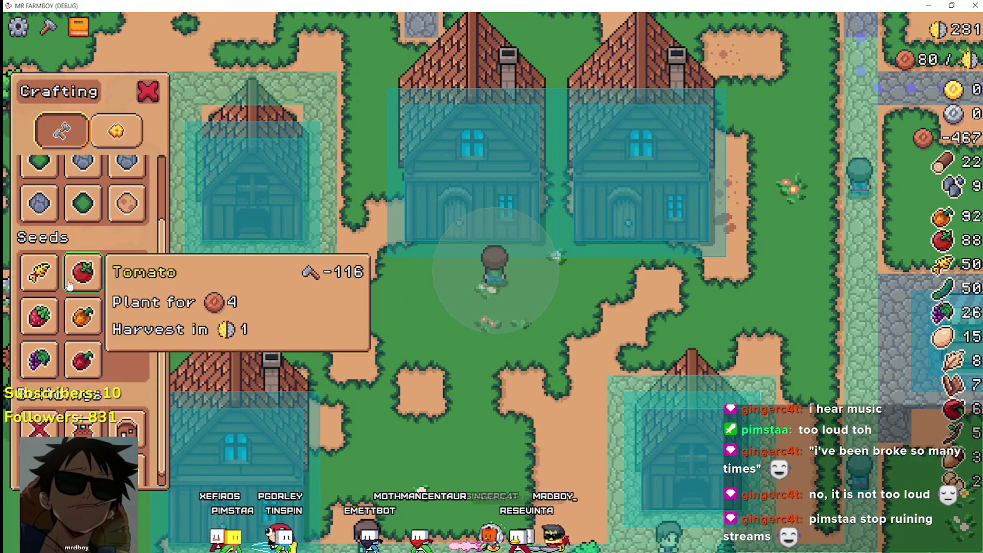
click(39, 417)
click(487, 150)
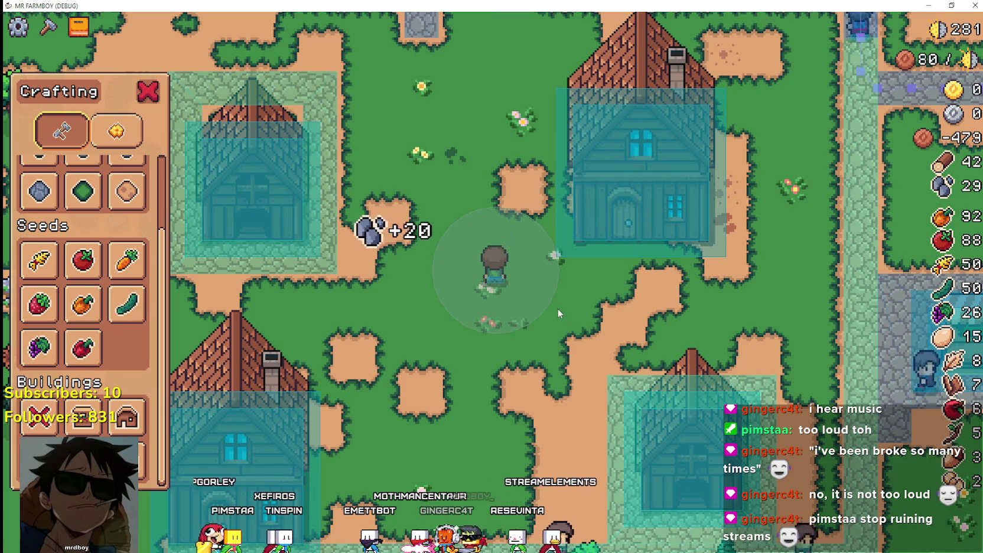
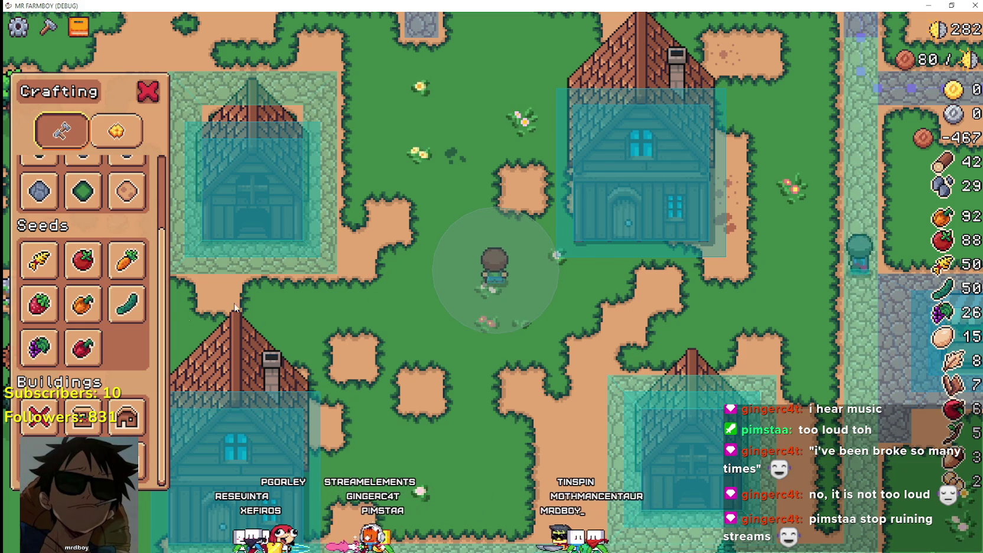
Preview placing the house in the game, walk left and right, then cancel the placement.
click(126, 416)
key(d)
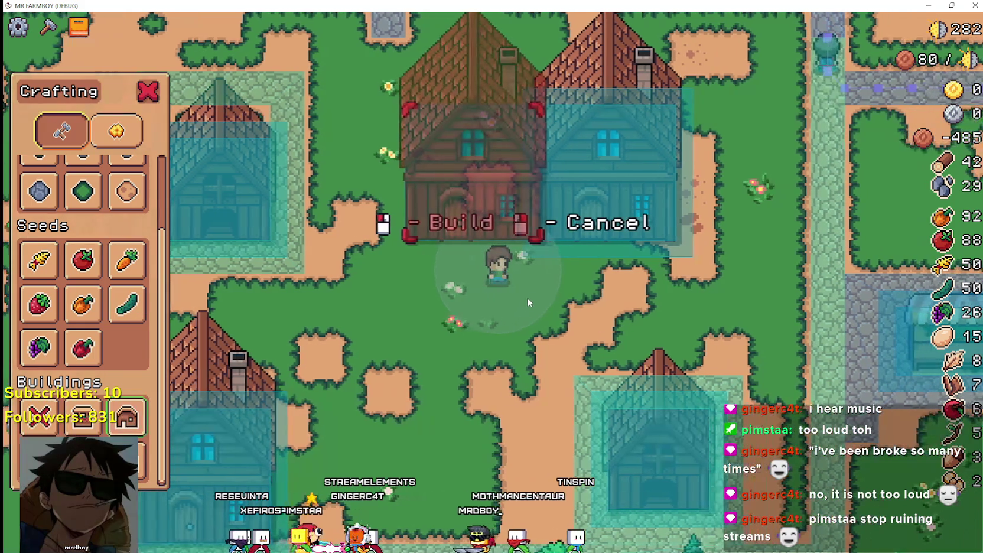
key(a)
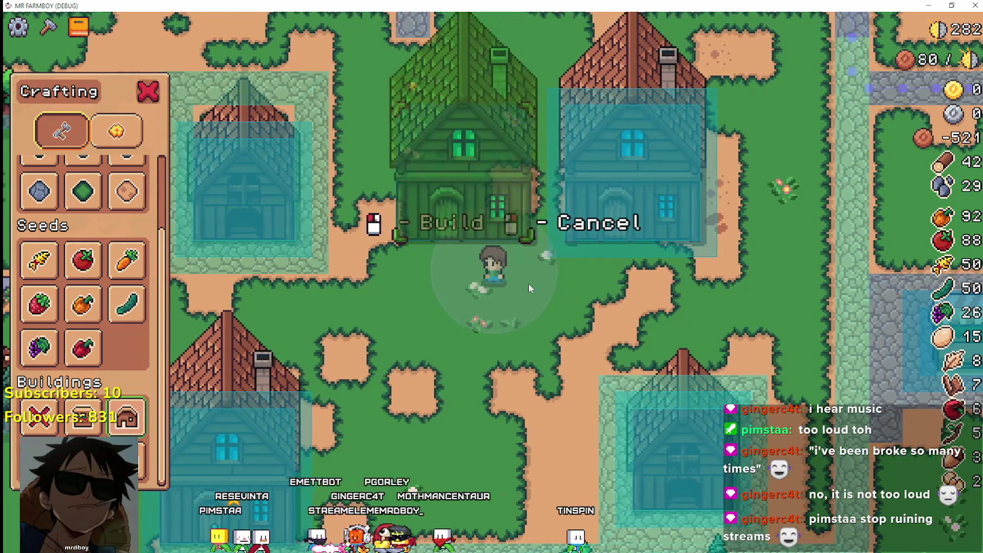
right_click(516, 311)
key(alt+Tab)
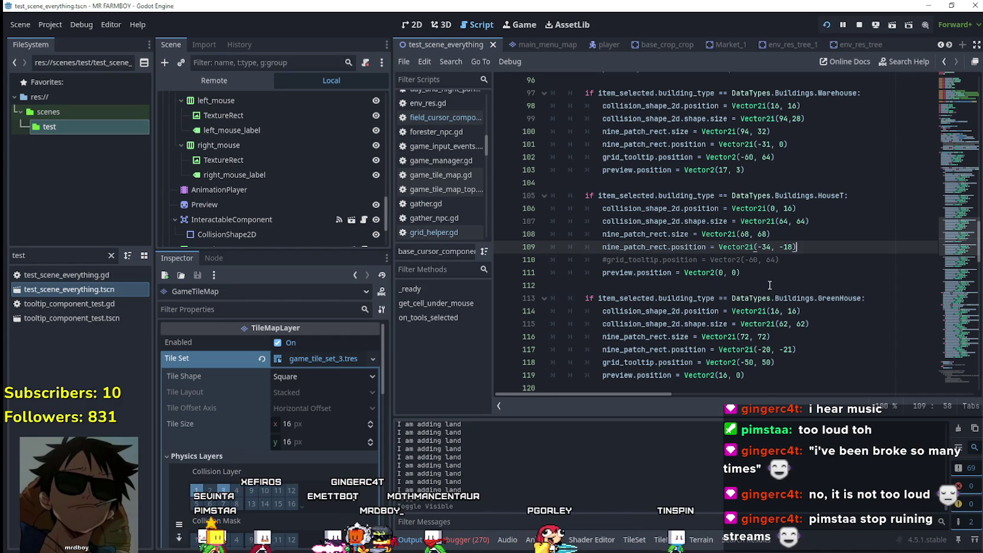
Select the six HouseT property lines 106–111 in the script.
scroll(760, 281, up, 6)
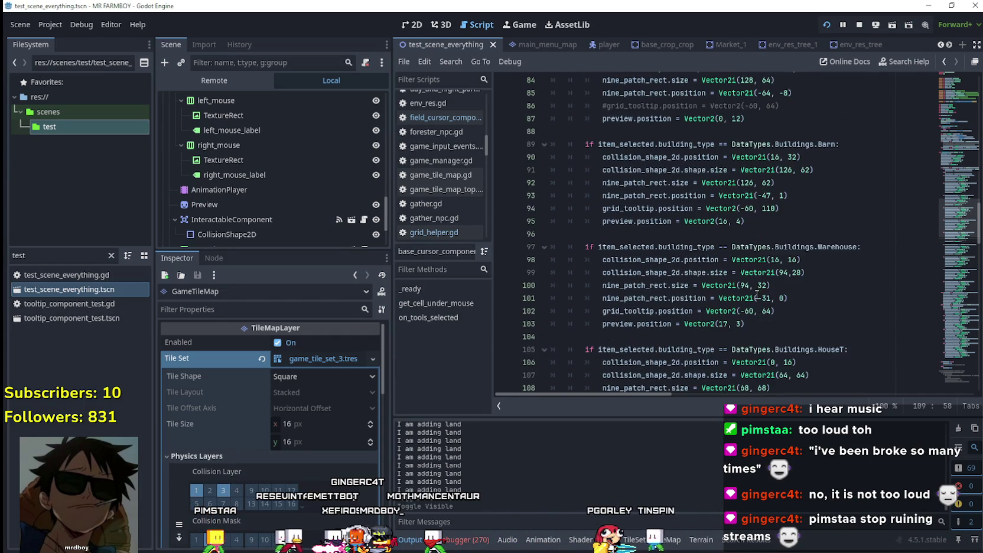
scroll(769, 309, up, 3)
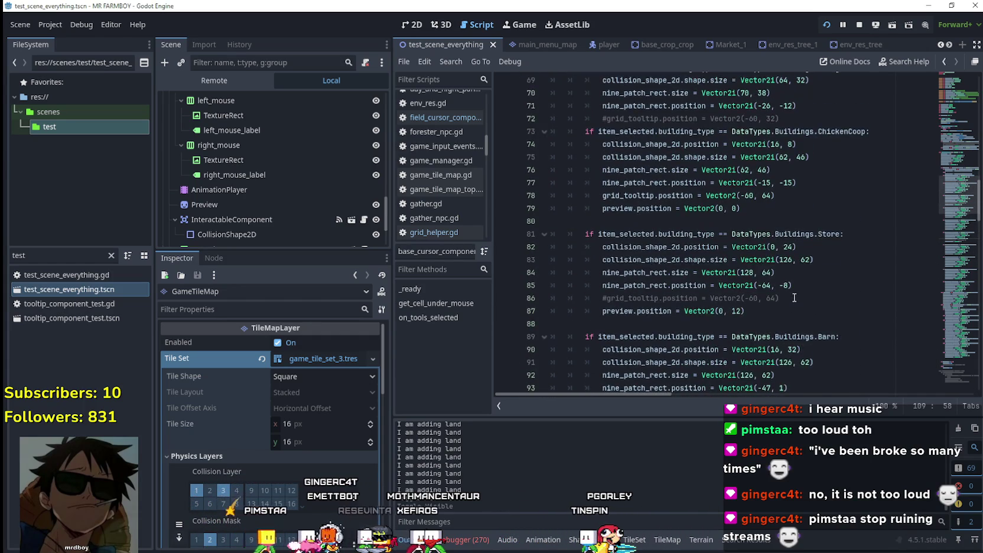
scroll(794, 296, down, 8)
drag(775, 315, 551, 251)
key(ctrl+c)
scroll(792, 248, up, 7)
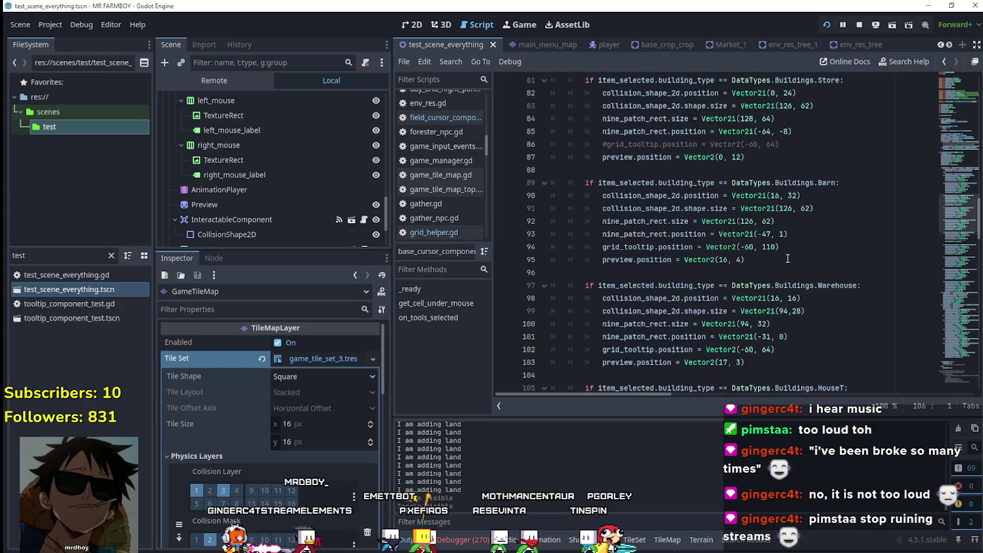
scroll(795, 266, up, 4)
scroll(804, 254, down, 7)
scroll(804, 252, down, 5)
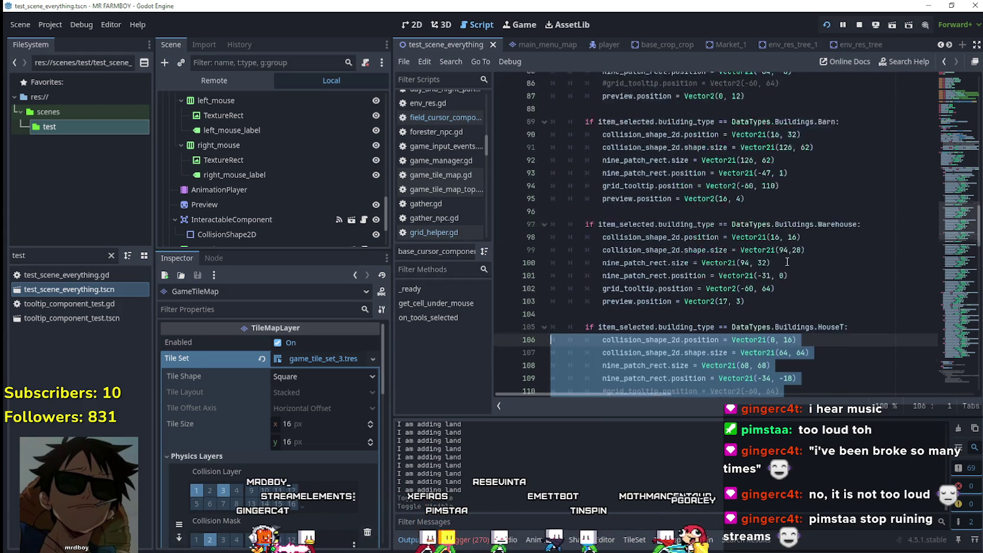
scroll(790, 253, down, 2)
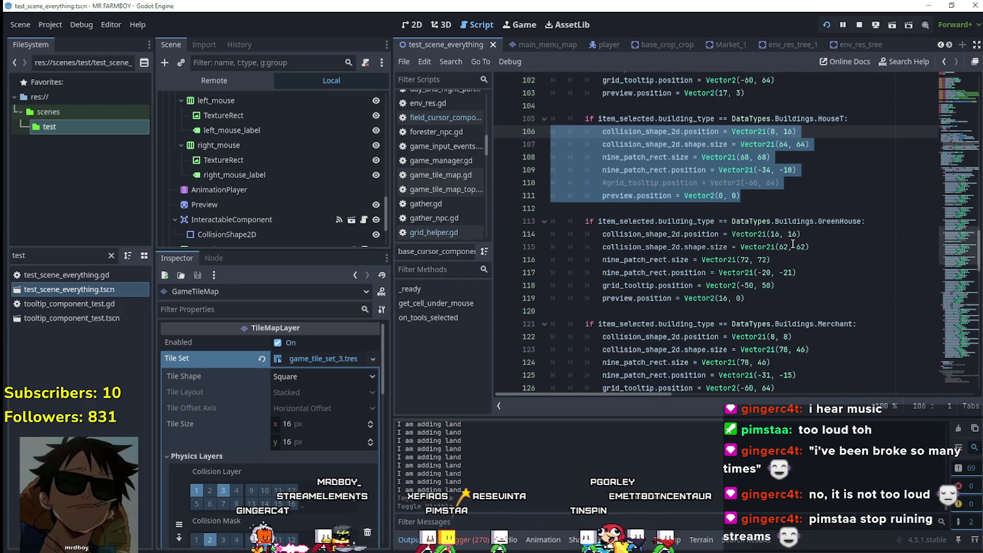
scroll(795, 260, down, 5)
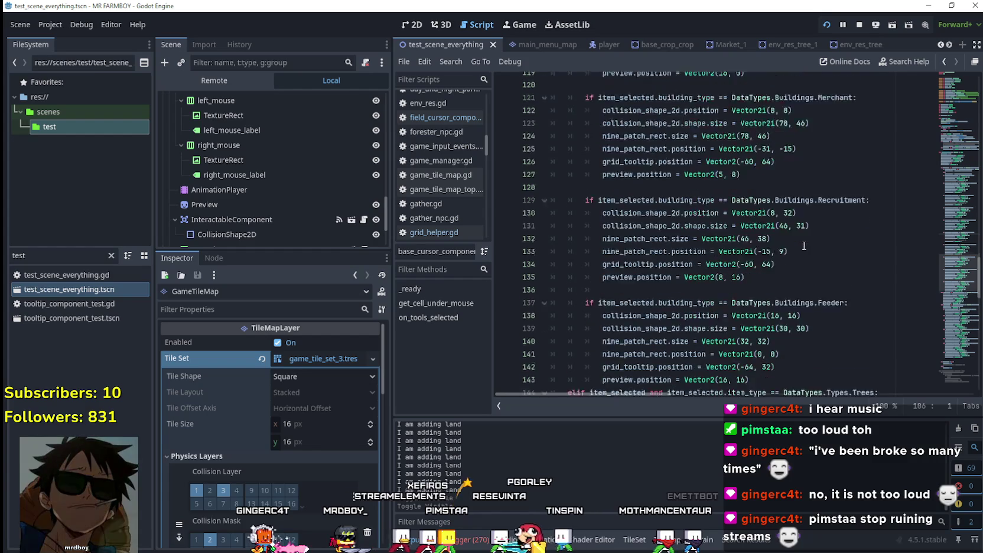
scroll(798, 290, down, 3)
Paste the HouseT values over ChickenCoop lines 74–79 and save.
mouse_move(769, 329)
mouse_down()
mouse_move(762, 278)
mouse_move(732, 253)
mouse_up()
scroll(736, 271, up, 5)
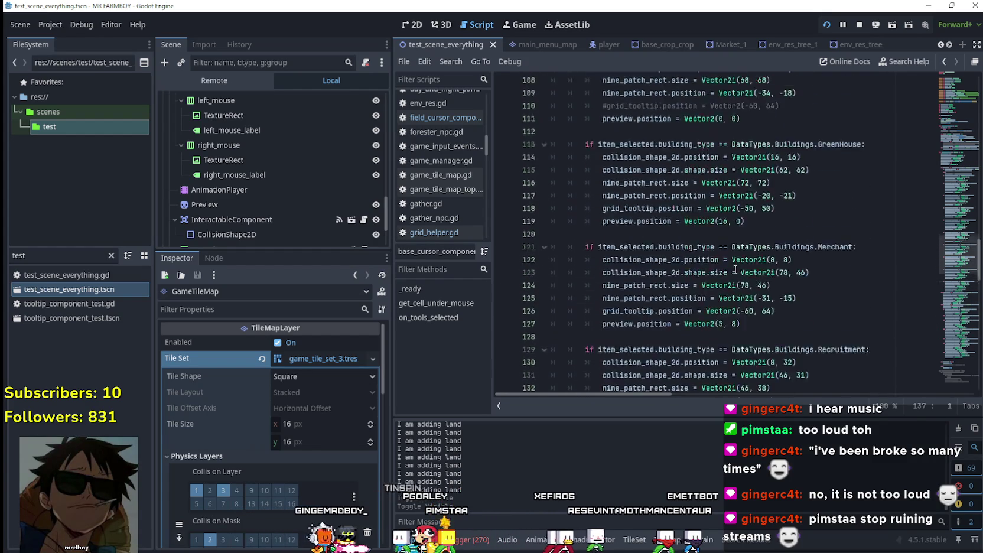
scroll(733, 273, up, 9)
scroll(728, 277, up, 5)
scroll(785, 253, up, 1)
mouse_move(784, 260)
mouse_down()
mouse_move(603, 225)
mouse_move(551, 200)
mouse_up()
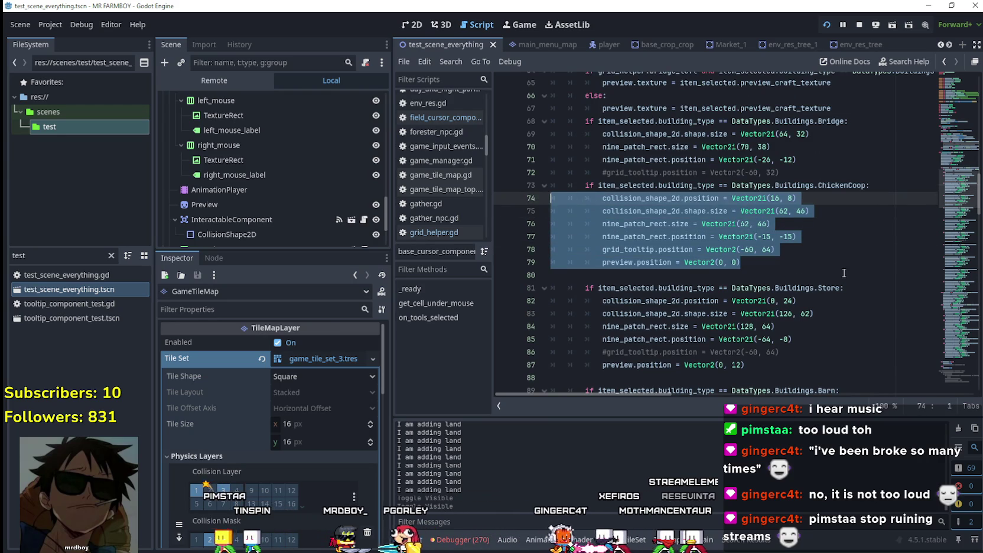
key(ctrl+v)
key(ctrl+s)
Change the ChickenCoop nine-patch size from 68 by 68 to 68 by 48.
double_click(768, 226)
scroll(791, 249, up, 1)
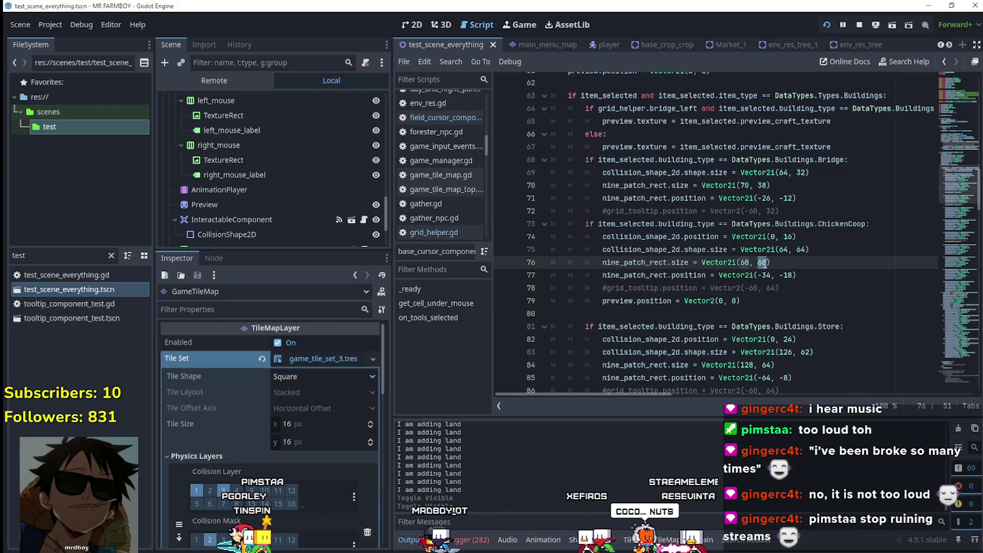
text(48)
click(828, 277)
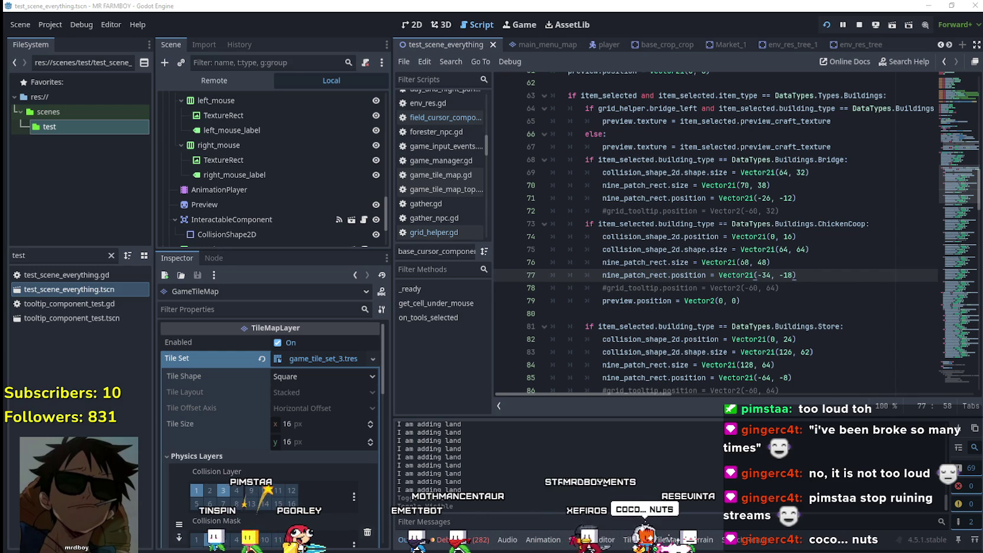
Marquee the brown house's lower walls in the Aseprite tileset to read their pixel size.
key(alt+Tab)
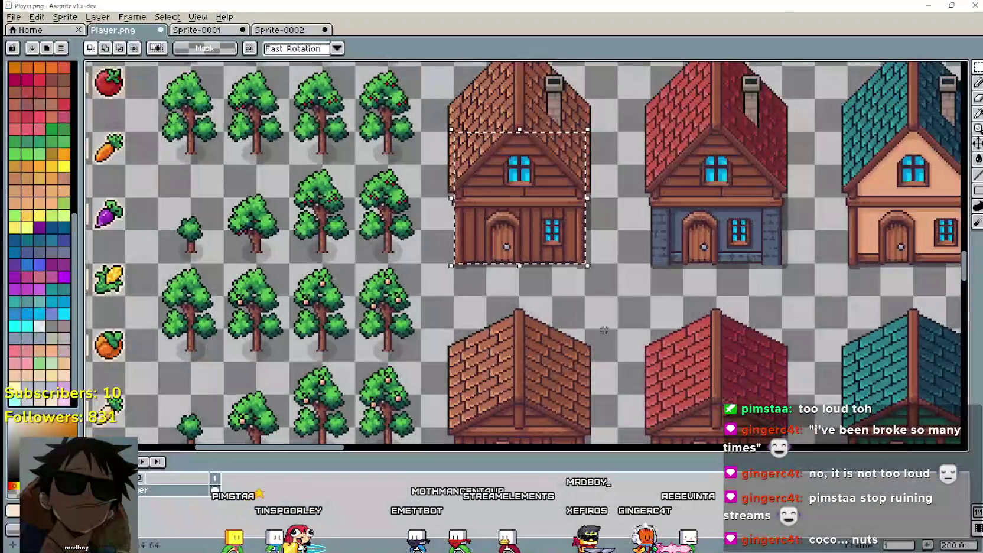
scroll(562, 294, down, 2)
scroll(562, 294, up, 2)
drag(491, 336, 625, 204)
drag(509, 320, 600, 257)
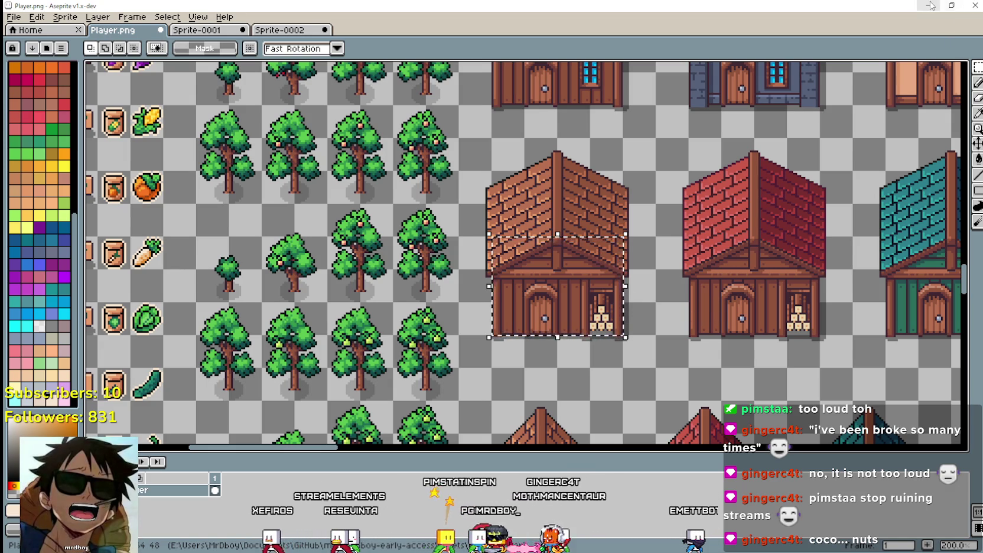
key(alt+Tab)
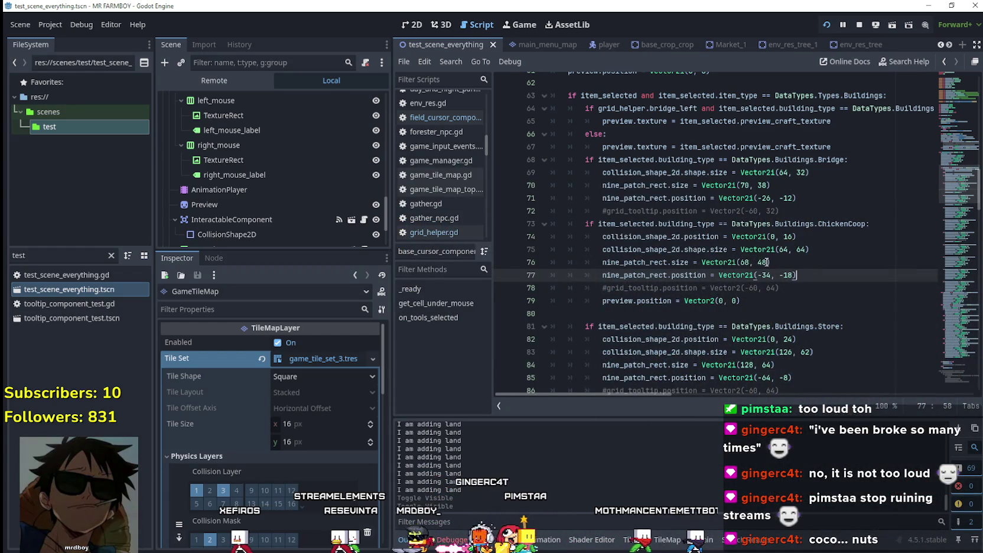
Change the ChickenCoop collision box size to Vector2i(64, 48).
double_click(763, 261)
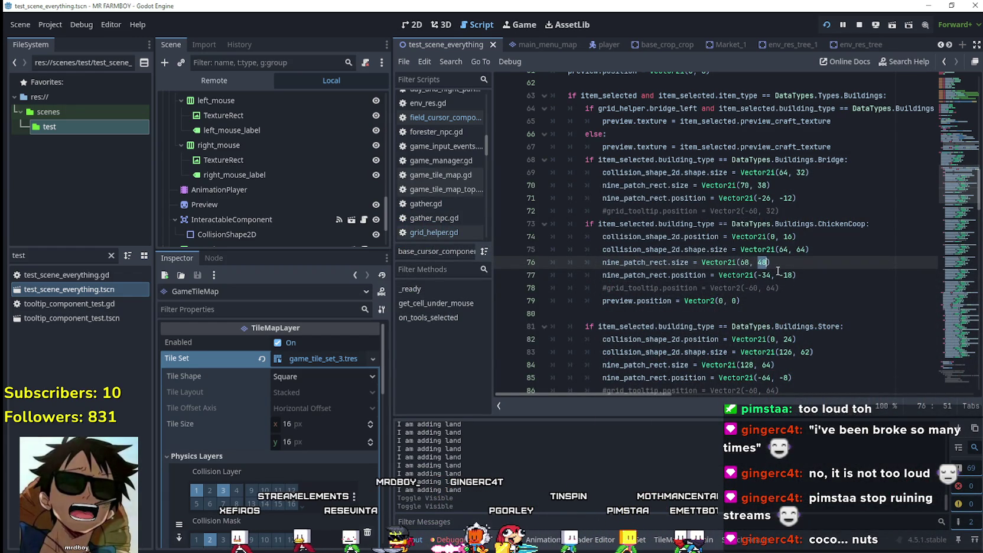
double_click(801, 250)
text(4)
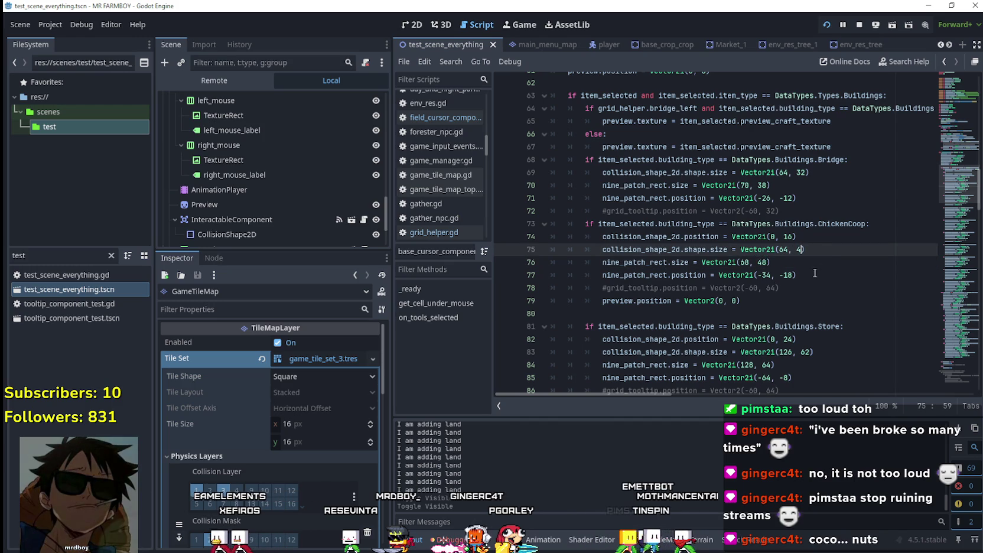
text(8)
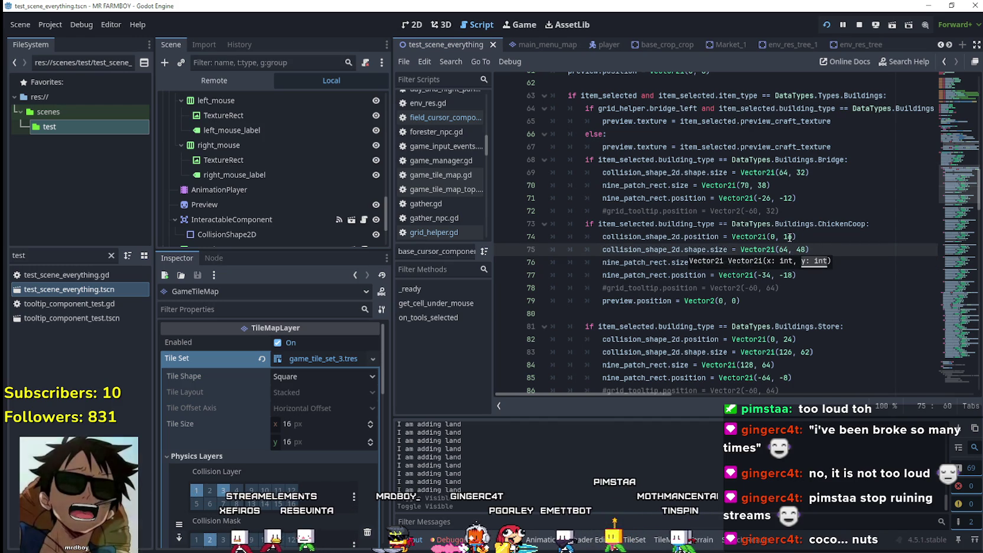
click(785, 237)
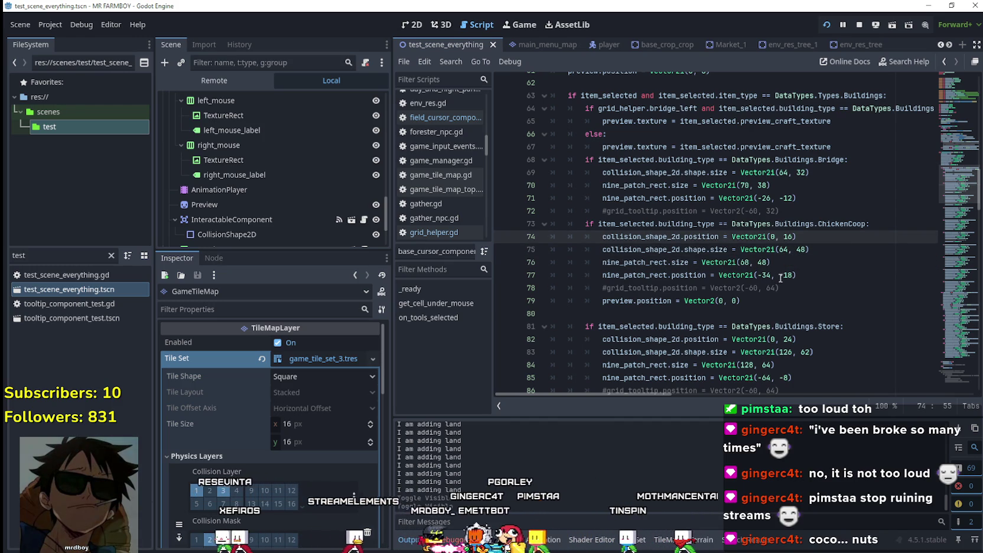
Change the ChickenCoop nine-patch size to Vector2i(68, 52).
key(Down)
key(Down)
key(Down)
key(Left)
key(Left)
key(Left)
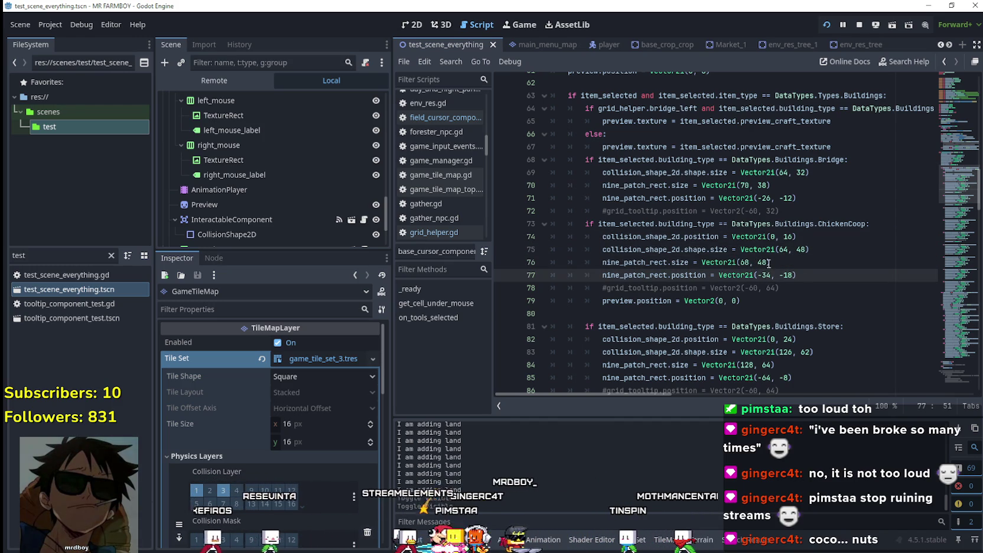
double_click(763, 262)
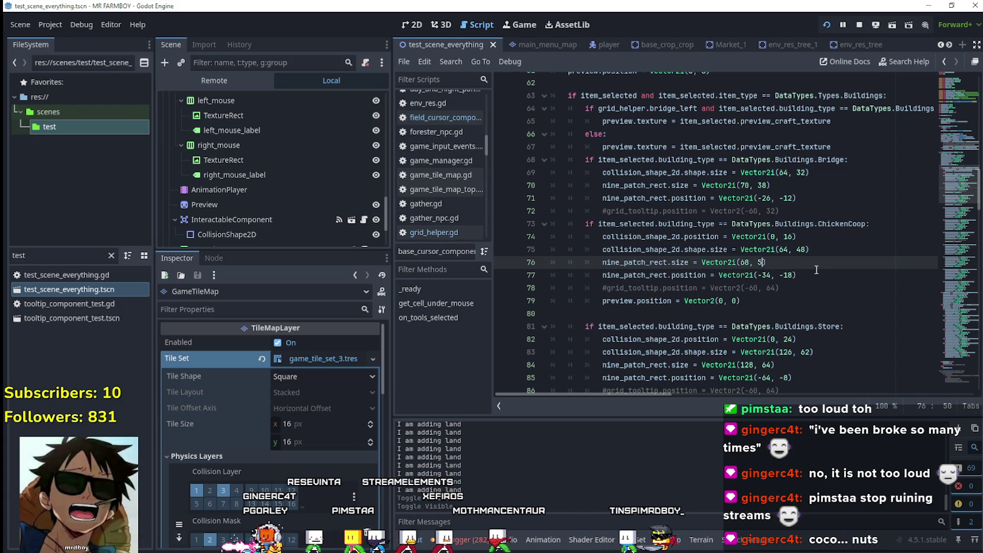
text(2)
Save the script and launch the game to test the changes.
key(ctrl+s)
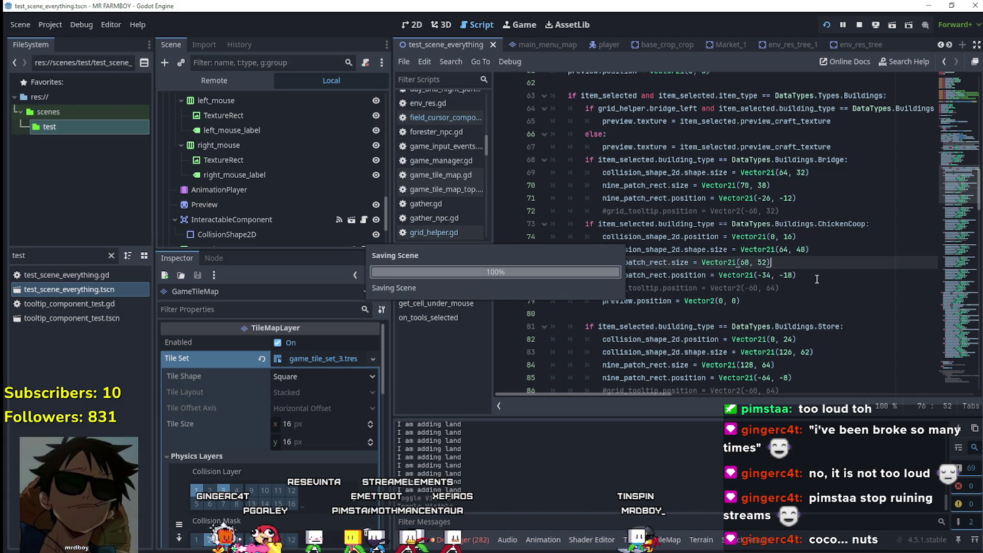
key(alt+Tab)
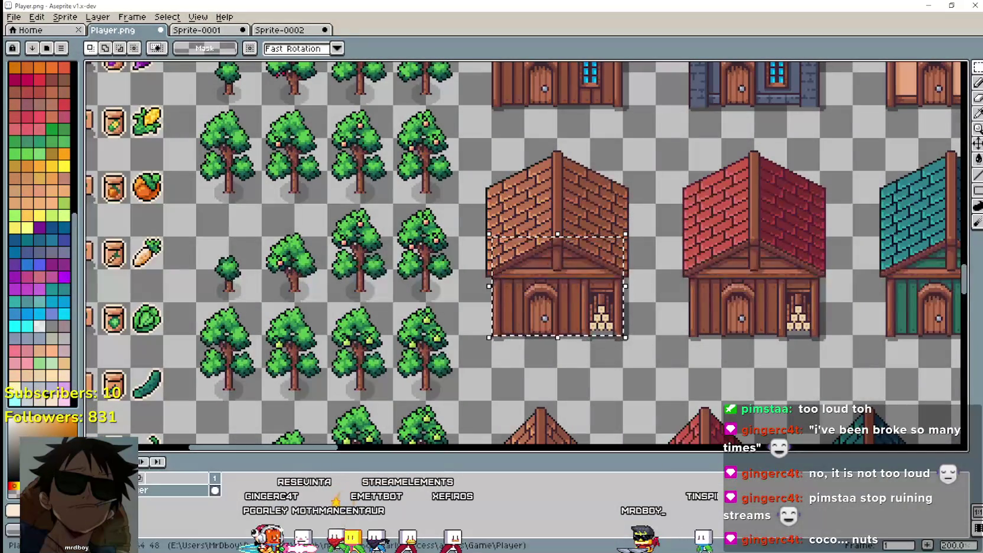
click(922, 5)
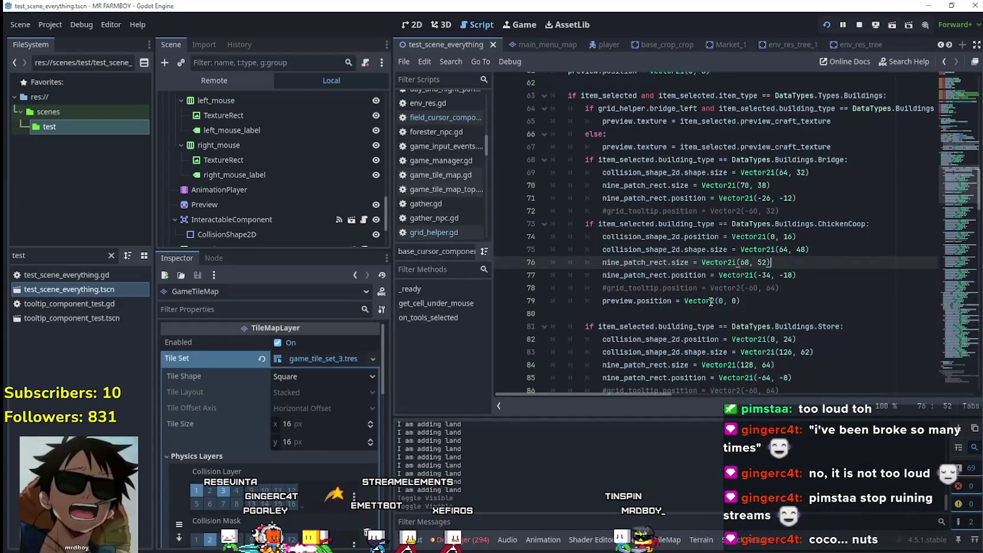
key(F6)
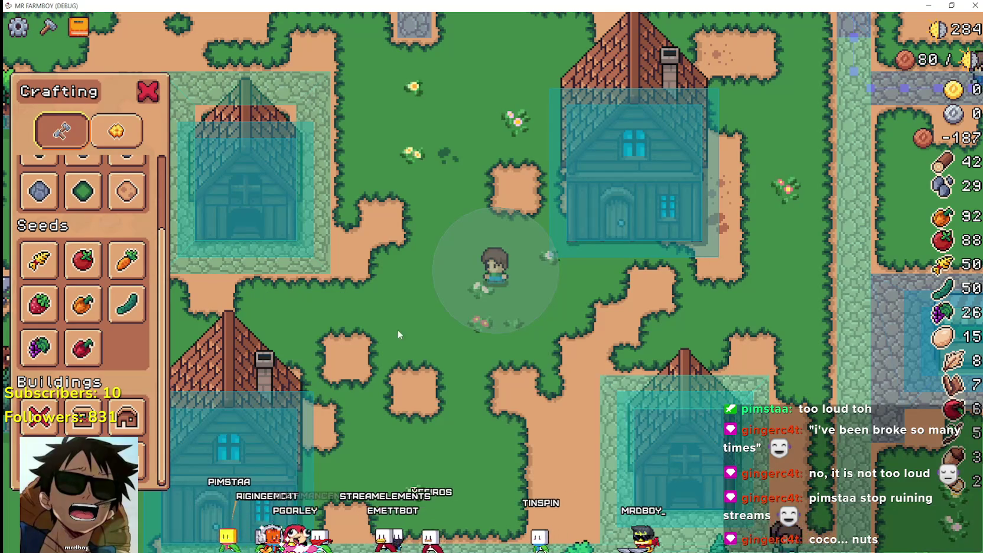
Pick the coop from Buildings and zoom in on its placement ghost near the houses.
click(83, 417)
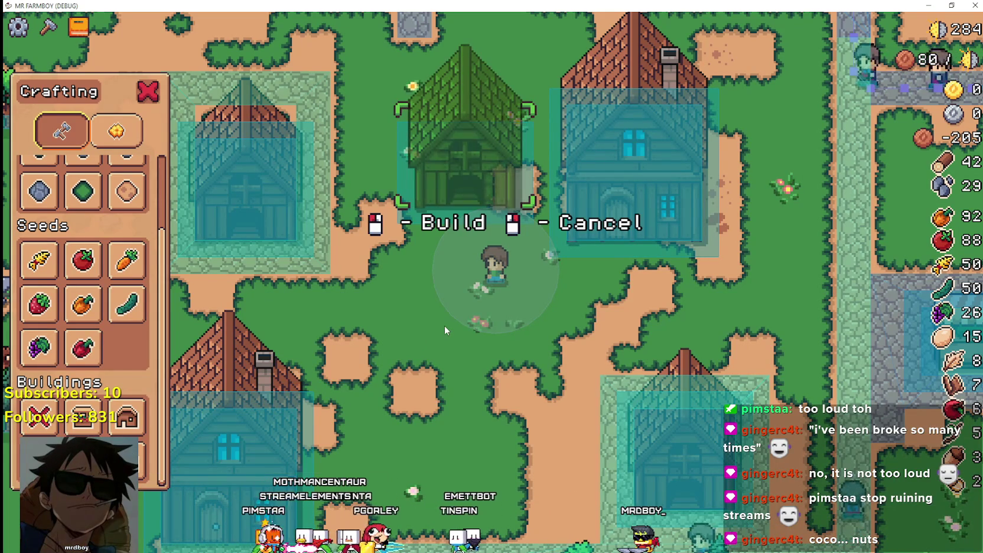
scroll(444, 325, up, 2)
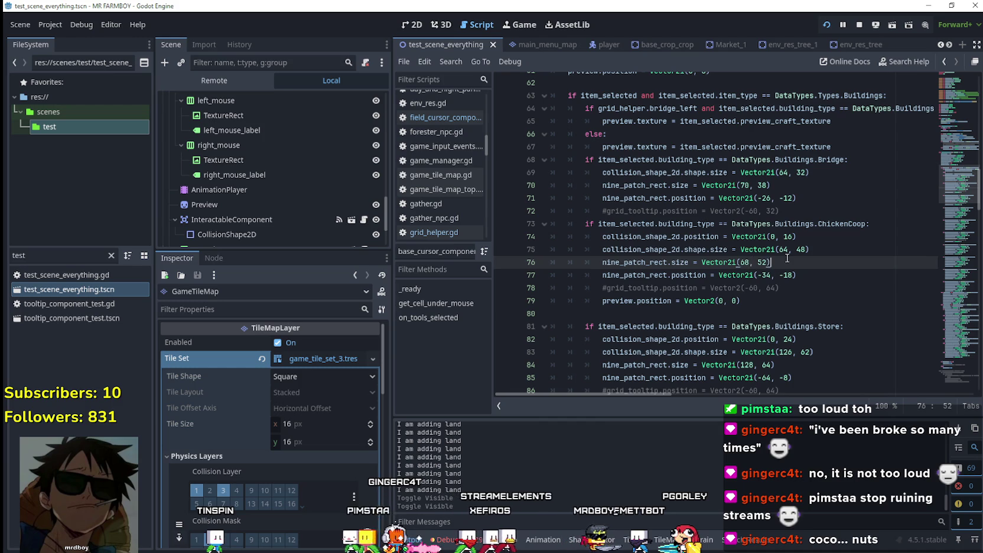
Check the collision size line, then re-measure the brown house sprite in Aseprite.
triple_click(788, 255)
click(808, 249)
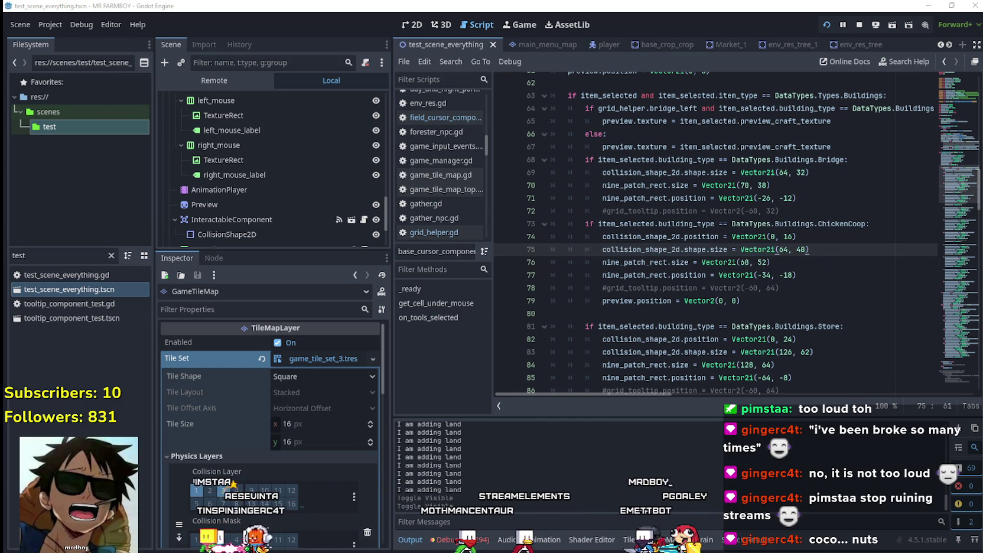
key(alt+Tab)
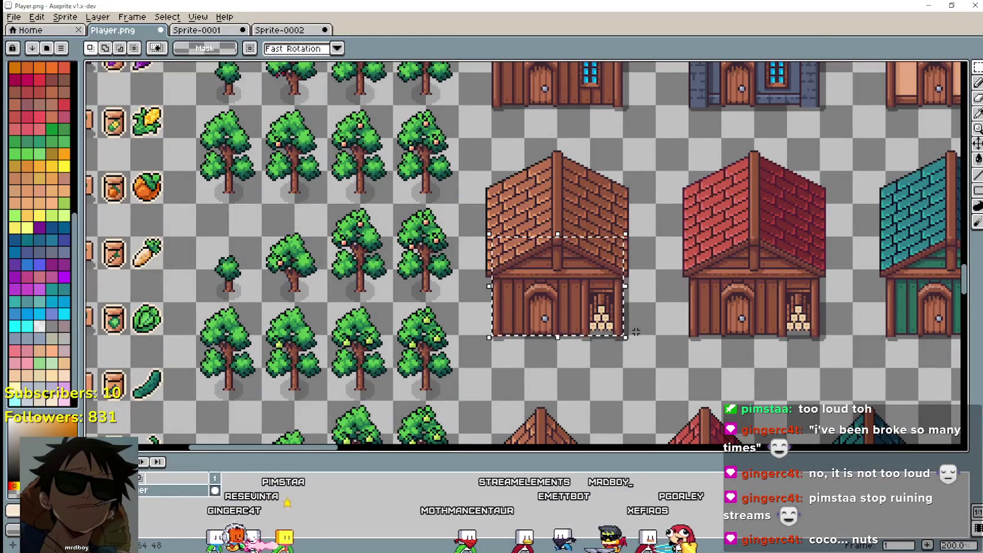
scroll(636, 332, down, 2)
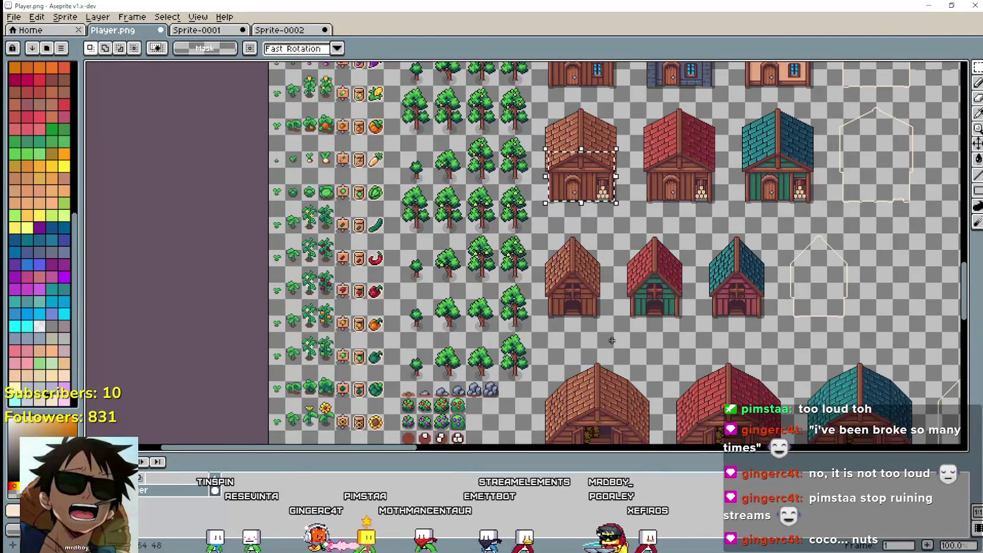
scroll(610, 337, up, 2)
mouse_move(529, 331)
mouse_down()
mouse_move(635, 264)
mouse_move(633, 227)
mouse_up()
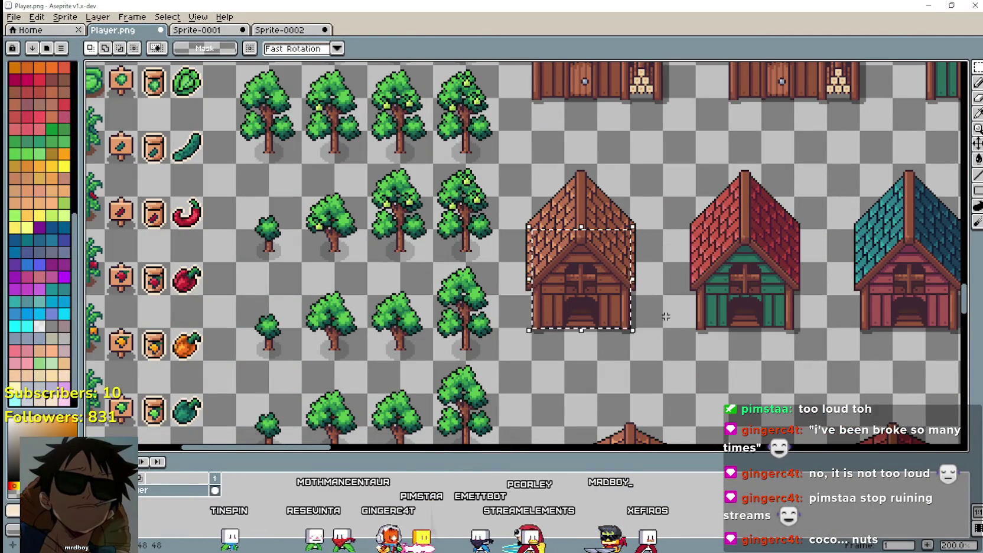
scroll(649, 299, up, 1)
click(625, 340)
scroll(545, 271, down, 2)
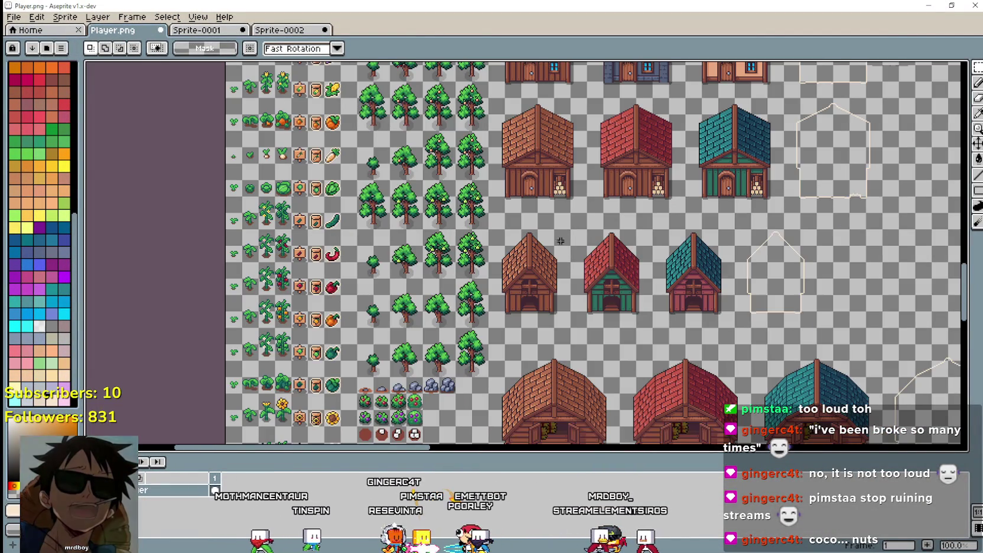
scroll(545, 272, up, 2)
key(alt+Tab)
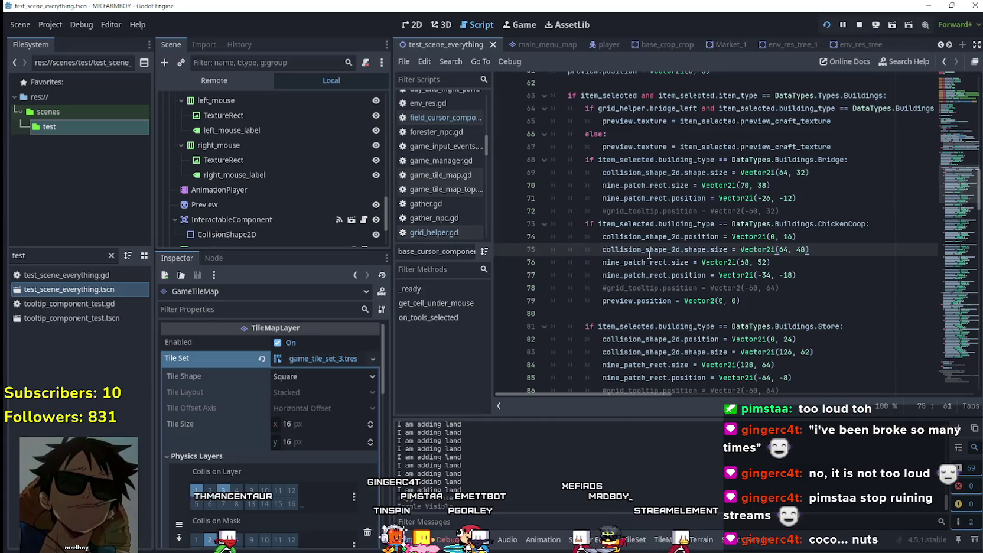
Replace the Warehouse block's values with the copied ChickenCoop collision and preview lines, and save.
drag(763, 301, 507, 232)
key(ctrl+c)
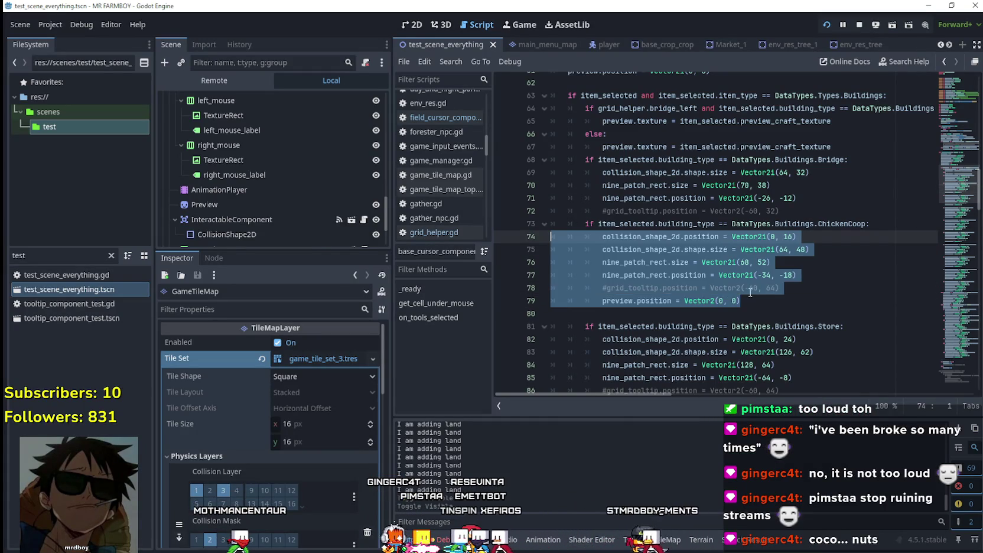
scroll(750, 293, down, 9)
click(747, 262)
key(shift+Up)
key(shift+Up)
key(shift+Up)
key(shift+Home)
key(ctrl+v)
key(ctrl+s)
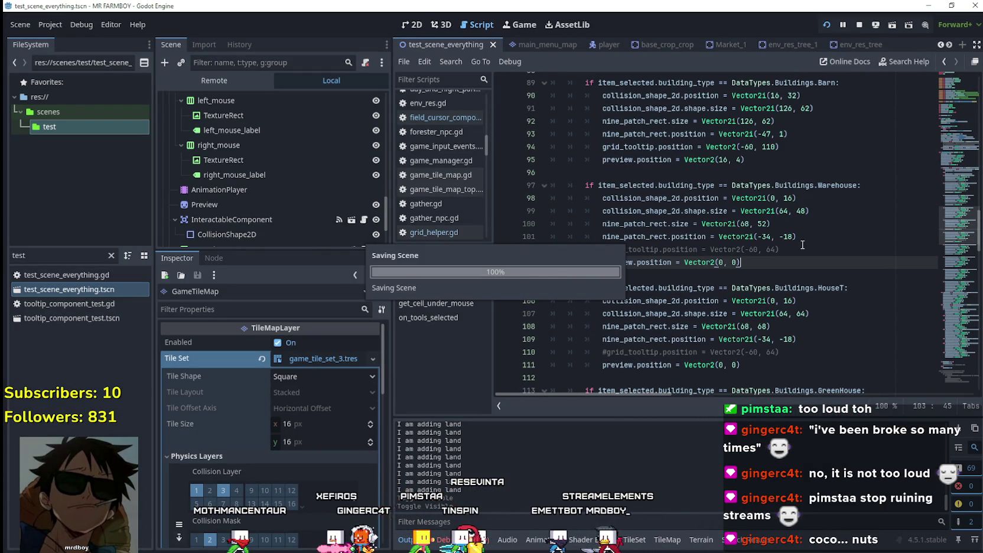
Delete the leftover commented grid_tooltip line and save.
drag(786, 250, 520, 250)
key(BackSpace)
key(BackSpace)
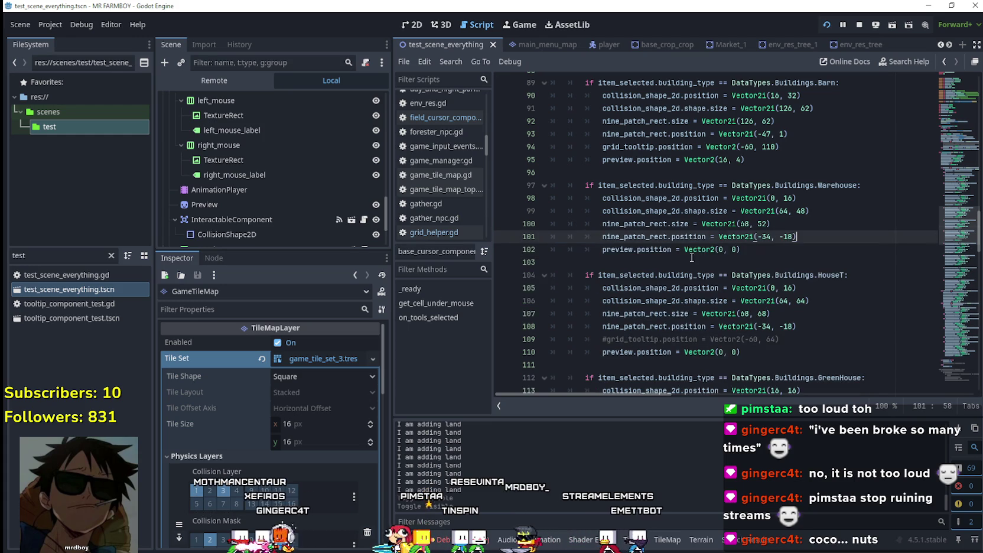
key(Down)
key(ctrl+s)
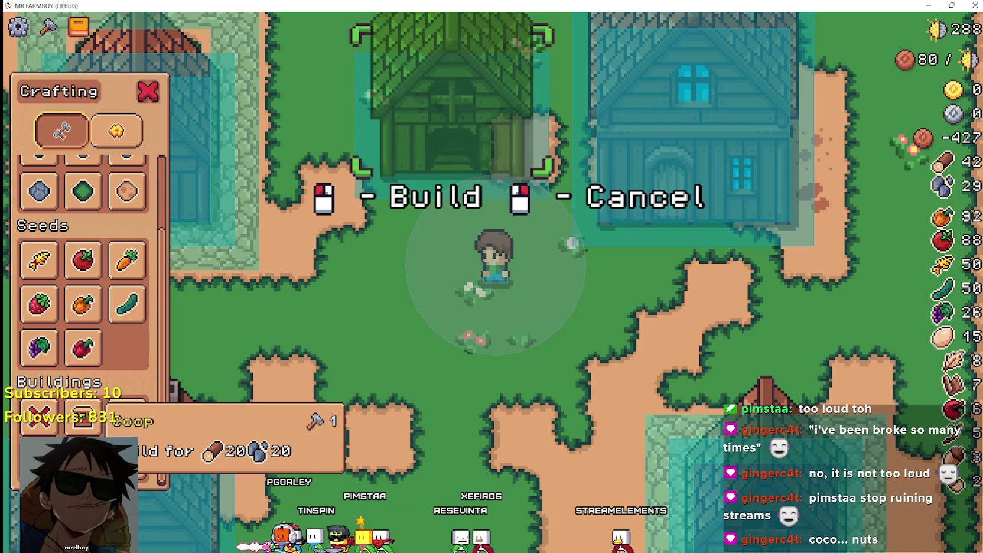
Preview the warehouse placement in the game instead of the small house, then close the game.
right_click(465, 372)
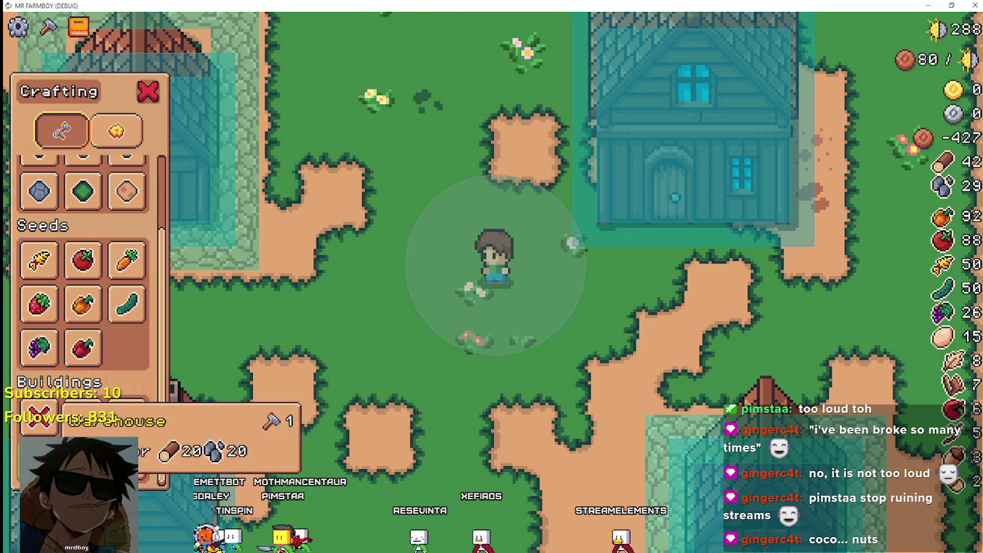
click(126, 417)
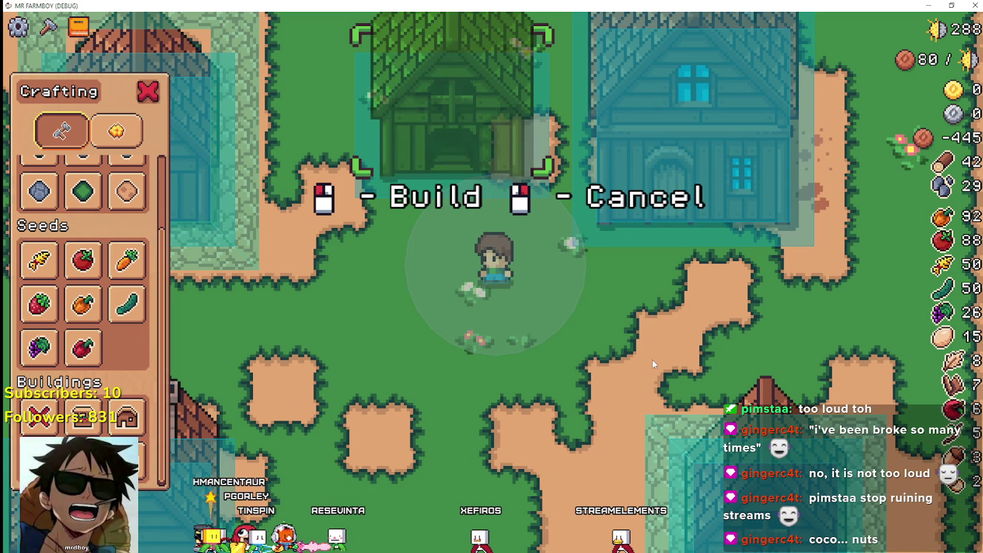
right_click(441, 417)
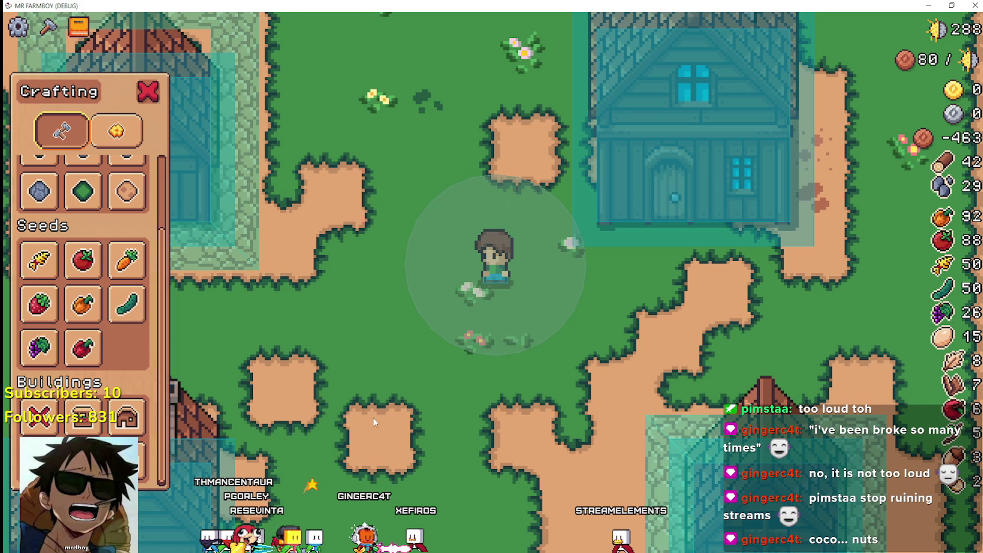
click(127, 417)
scroll(615, 380, down, 2)
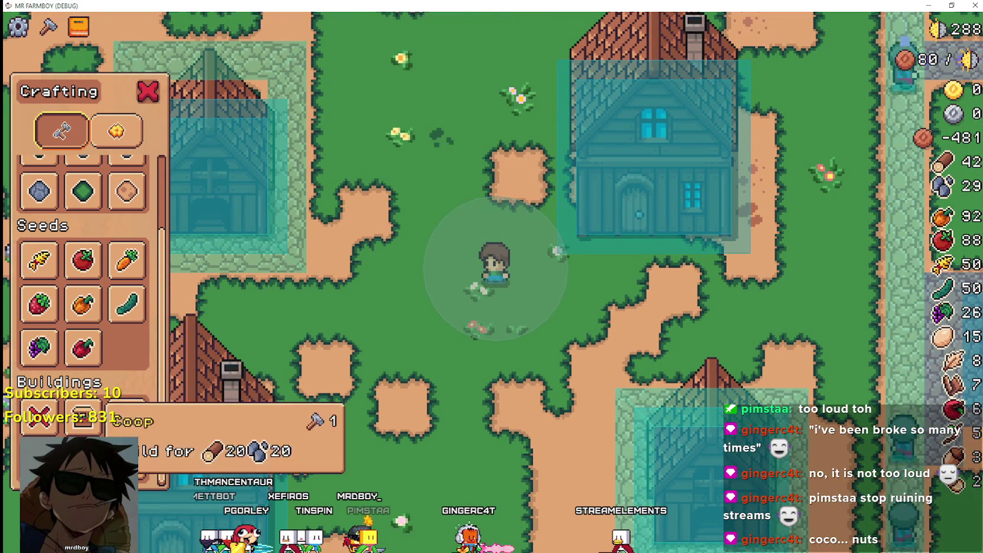
scroll(586, 310, up, 1)
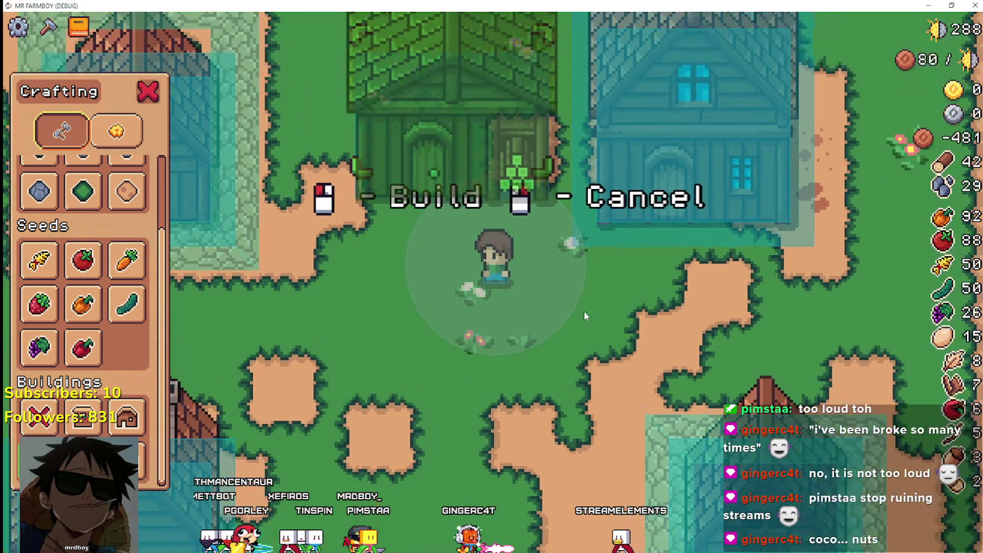
key(alt+F4)
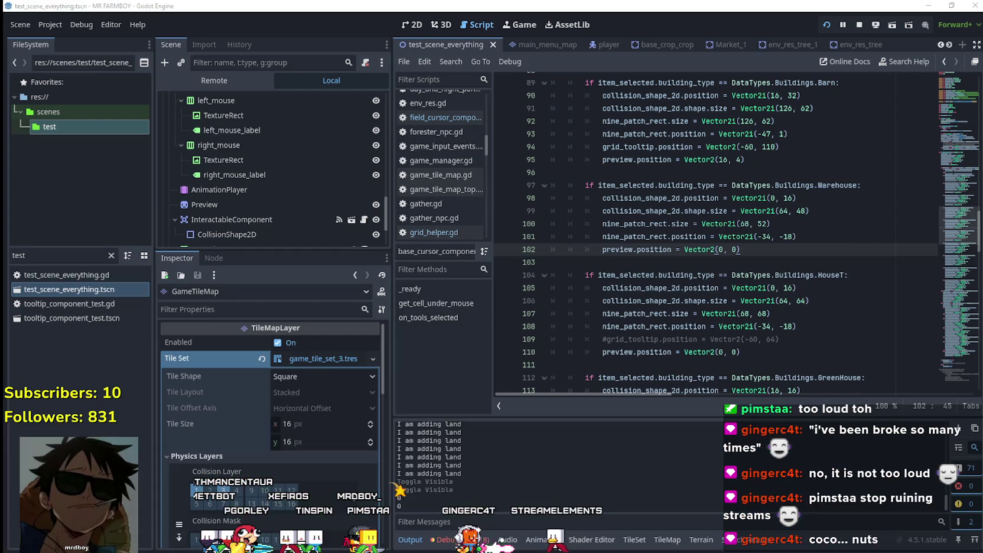
Leave the outline's vertical offset at 18 and relaunch the game.
double_click(789, 236)
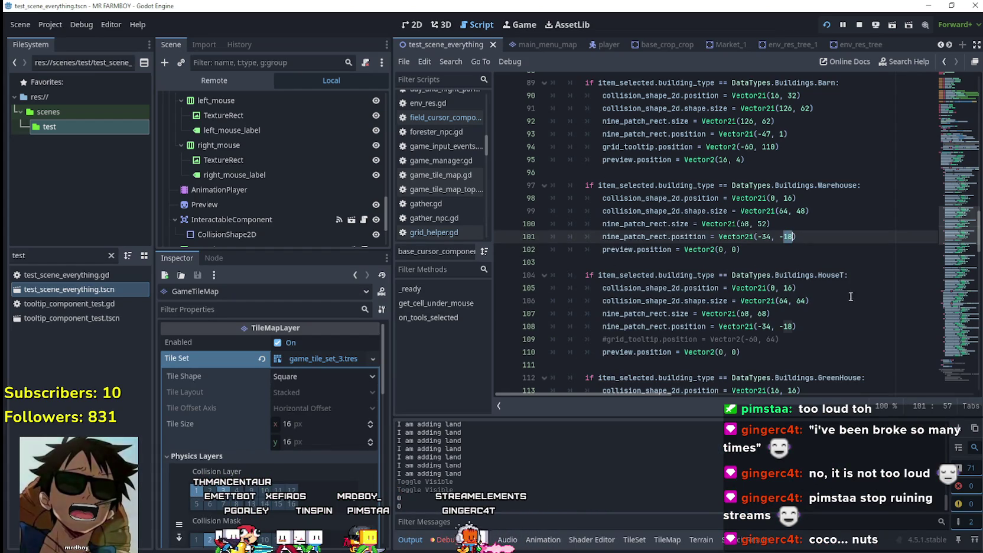
click(777, 248)
key(F5)
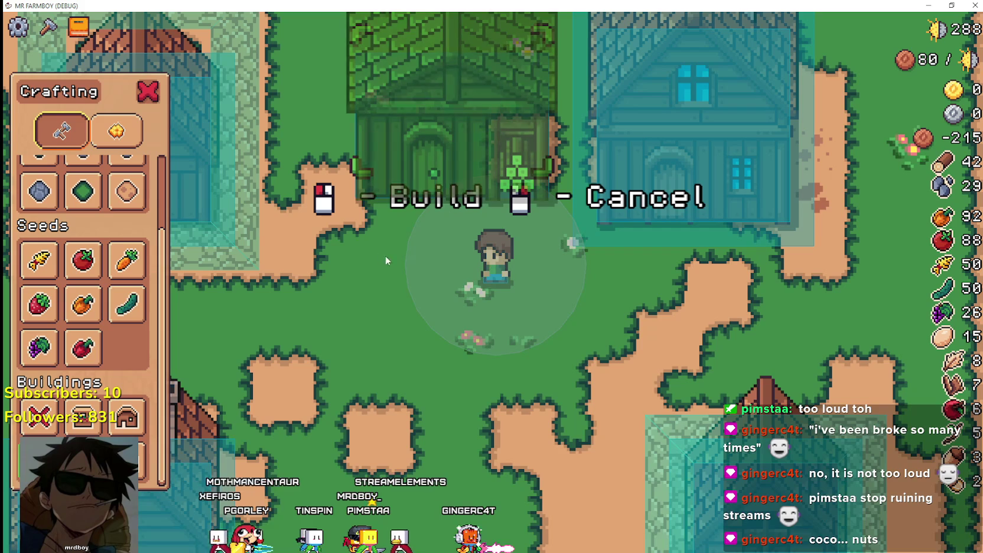
Build the warehouse at the previewed spot and walk the farmer around it.
click(431, 263)
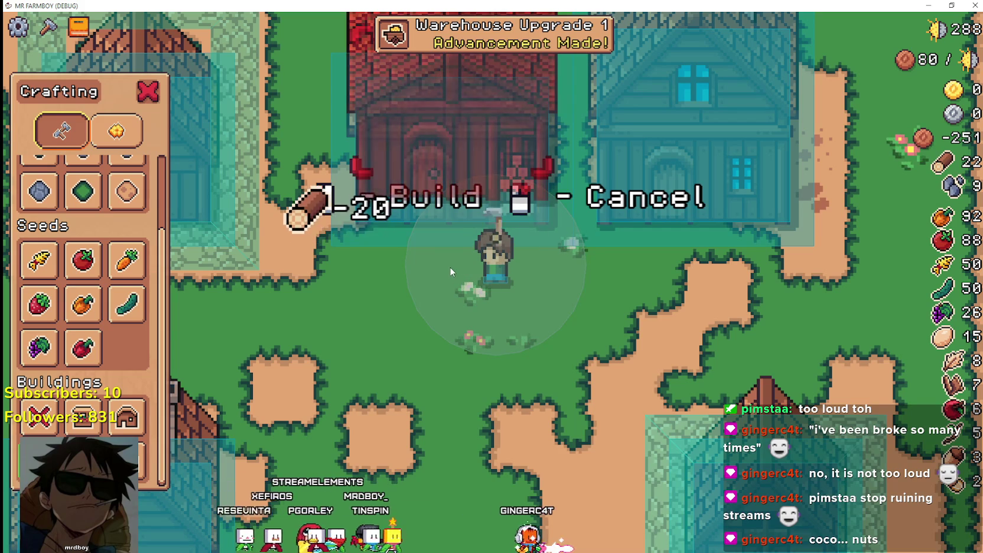
key(a)
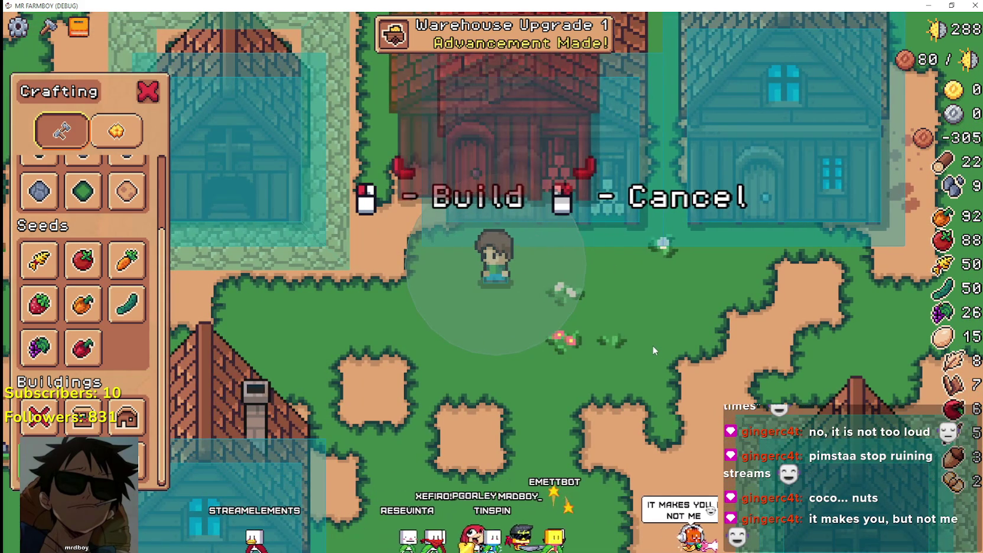
key(a)
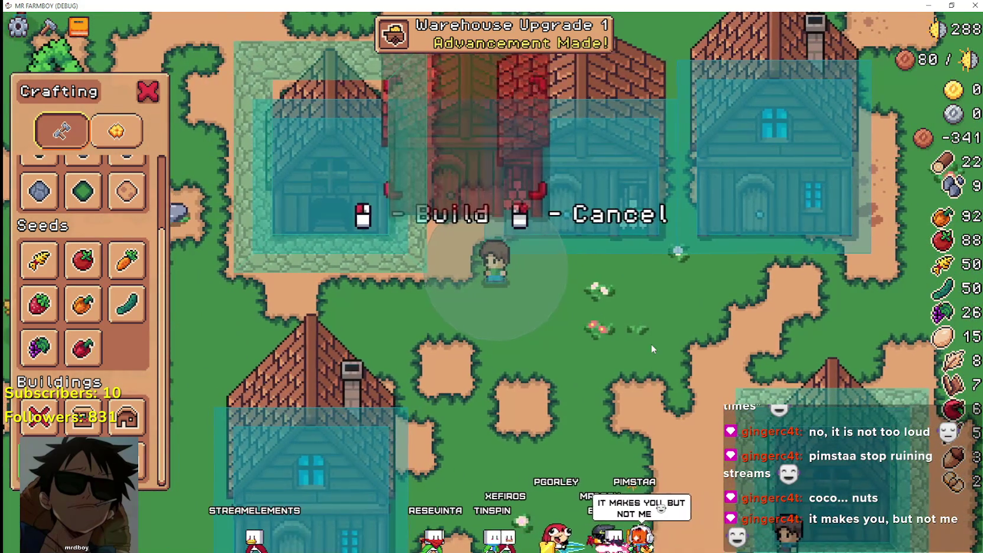
key(d)
key(d)
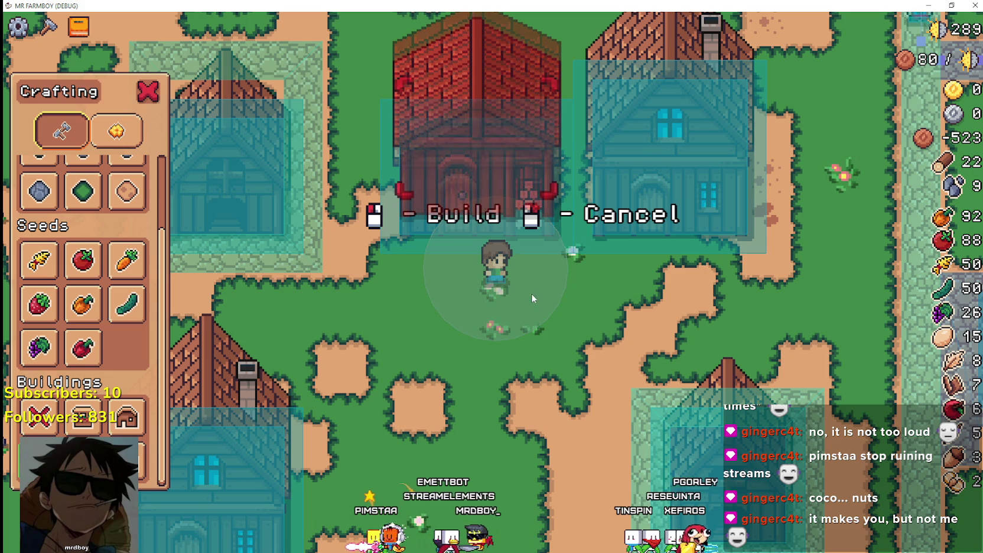
key(alt+Tab)
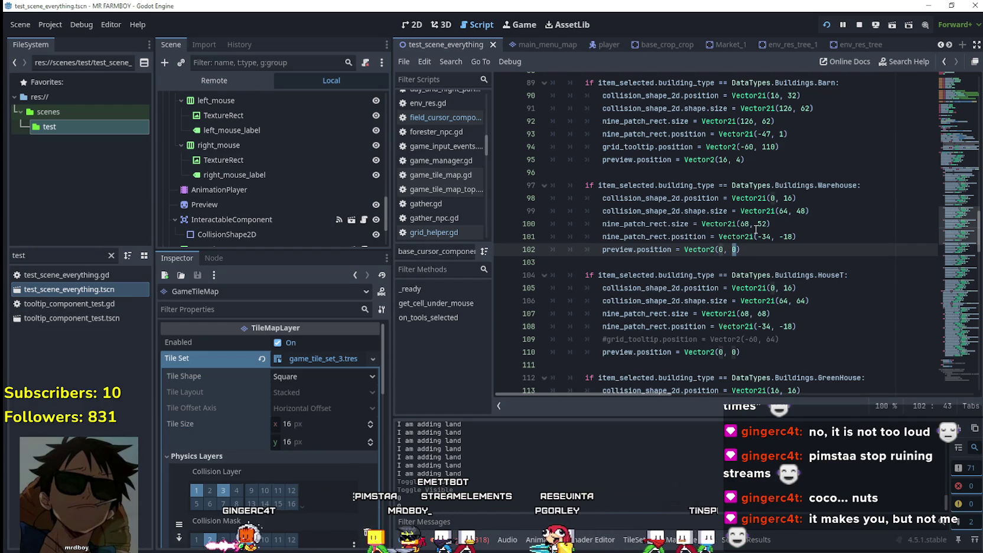
Change the Warehouse preview position's y value to 8, save, and rerun the game.
key(ctrl+s)
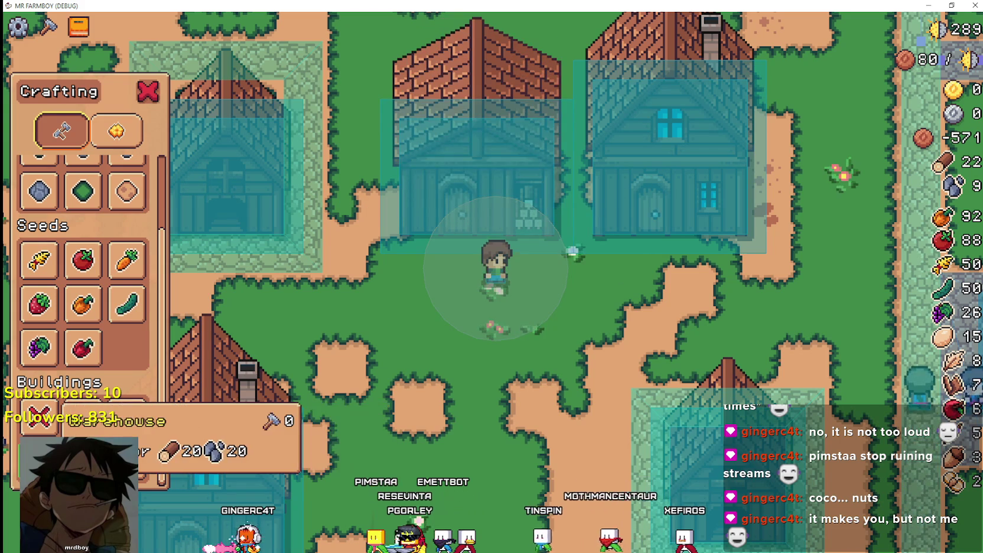
key(alt+Tab)
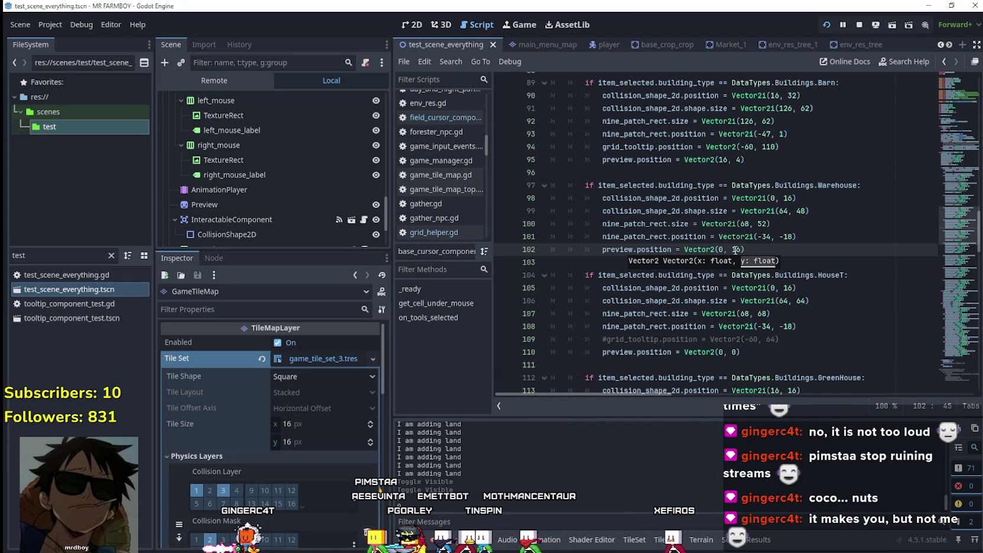
double_click(736, 249)
click(761, 249)
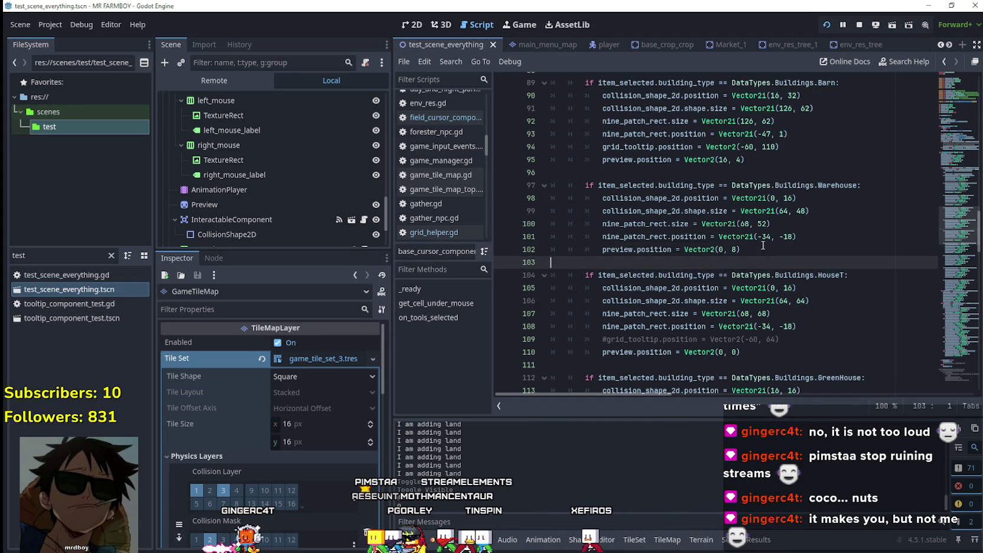
key(F5)
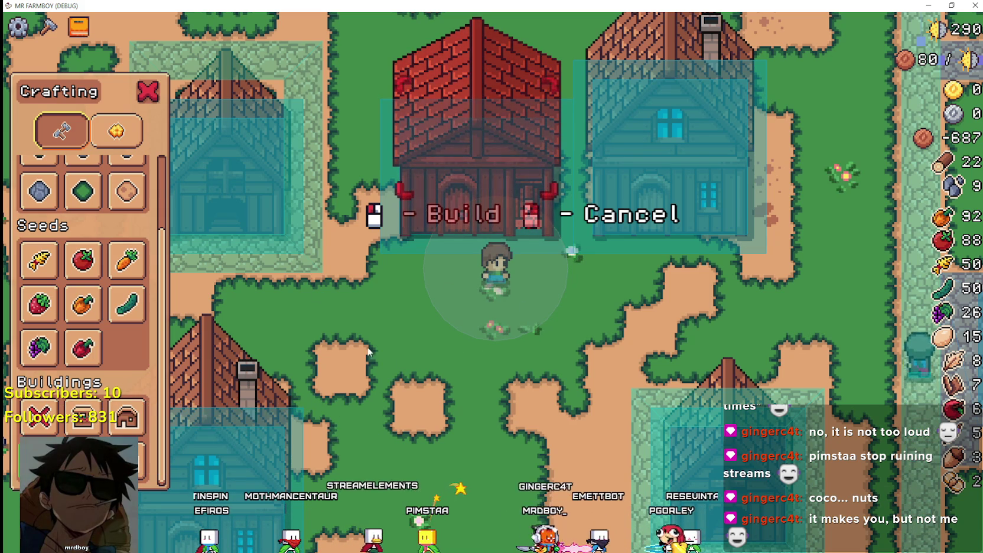
key(alt+Tab)
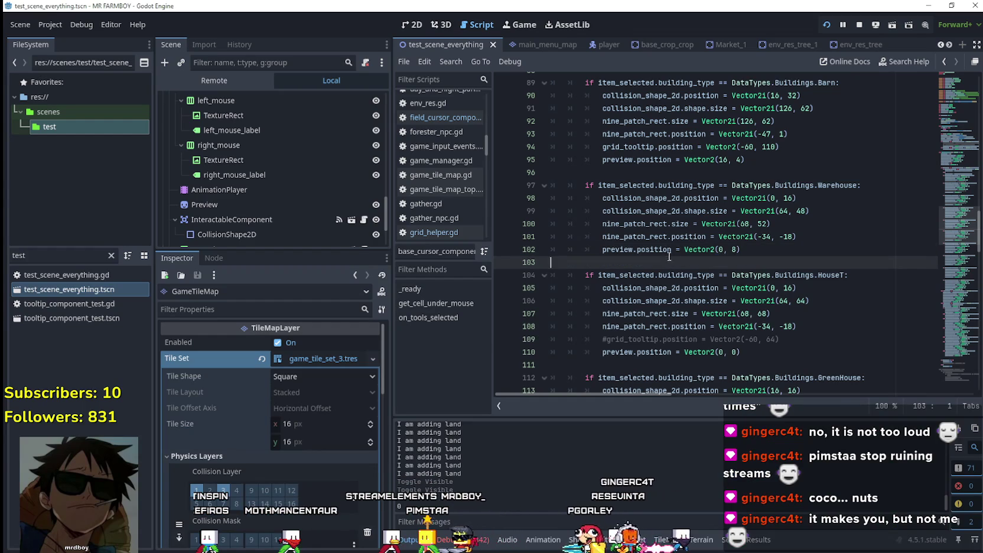
key(alt+Tab)
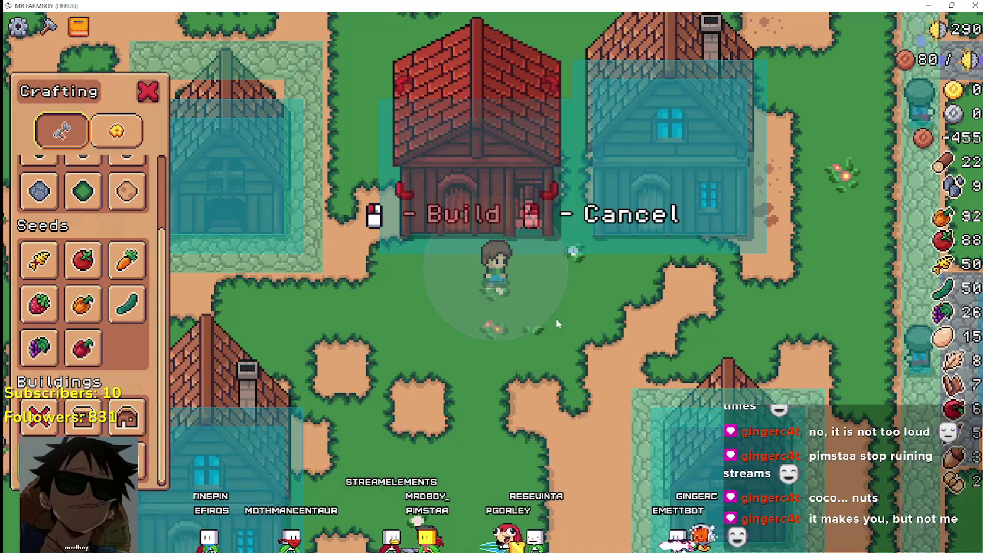
Build a test warehouse, demolish it with Remove Building for a 20-wood refund, and stop the game.
click(555, 318)
key(s)
click(39, 416)
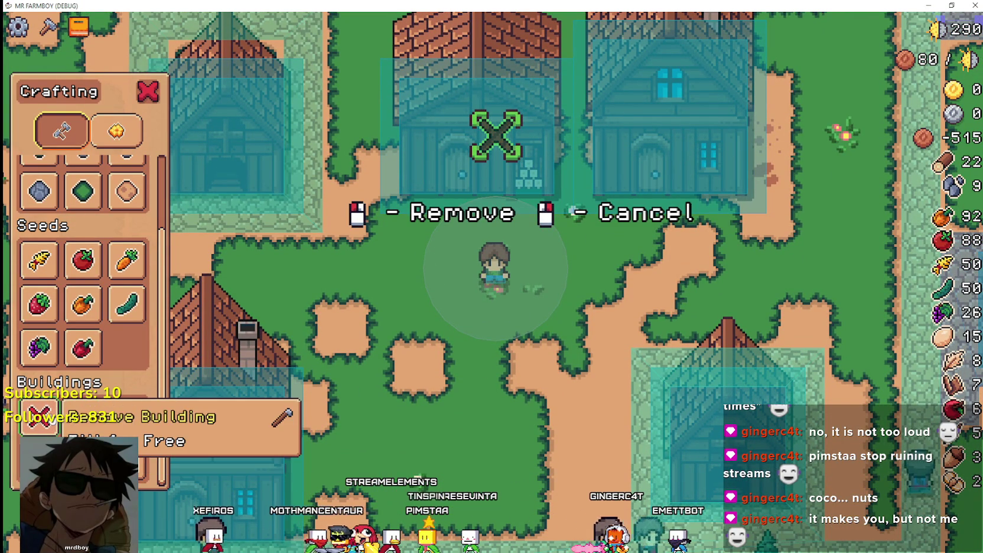
click(494, 310)
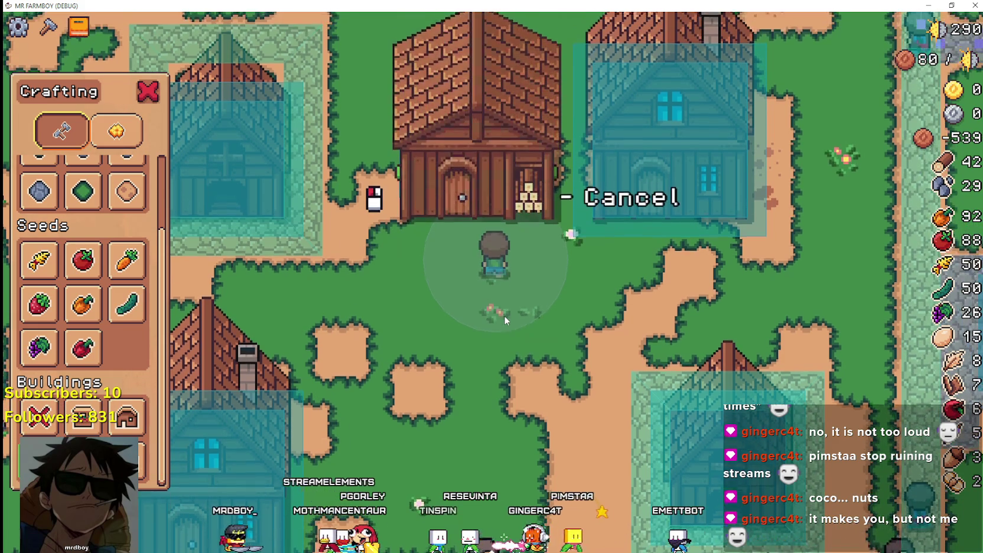
key(alt+F4)
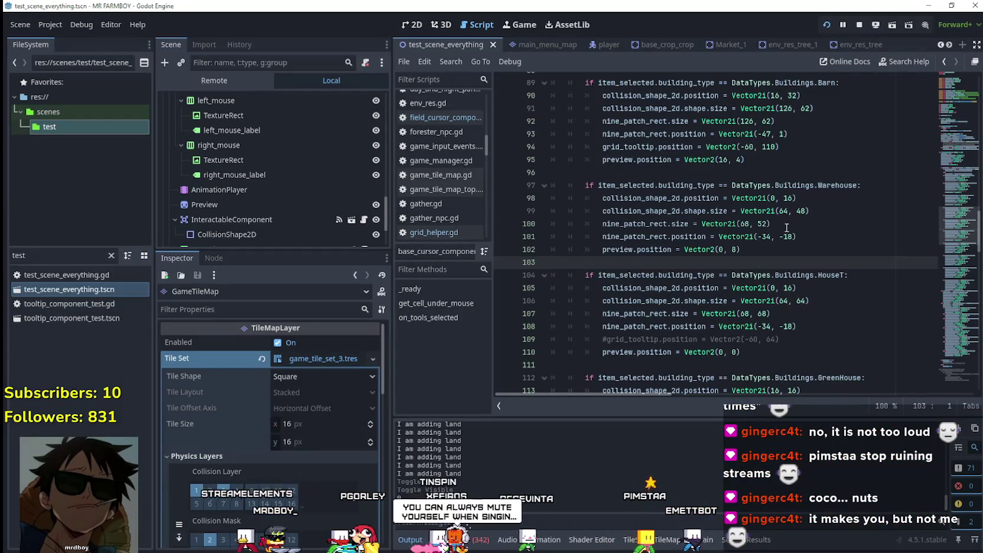
Finish line 102 as preview.position = Vector2(0, 8) by adding the closing parenthesis.
click(767, 227)
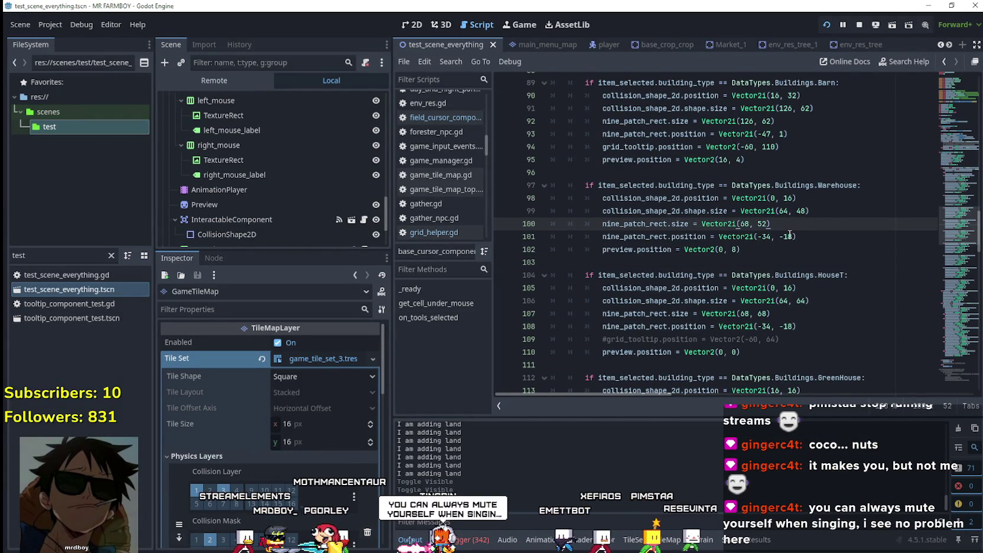
click(784, 264)
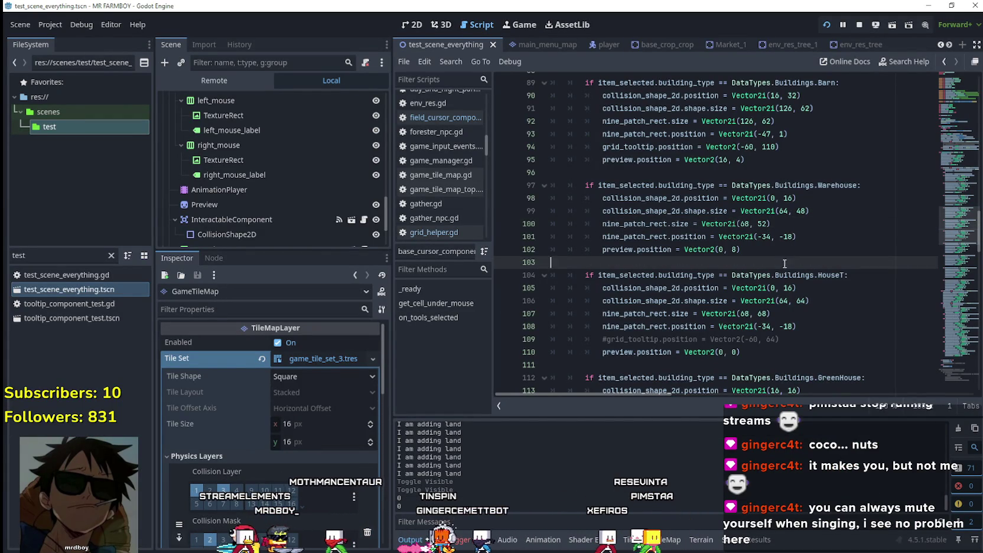
click(786, 251)
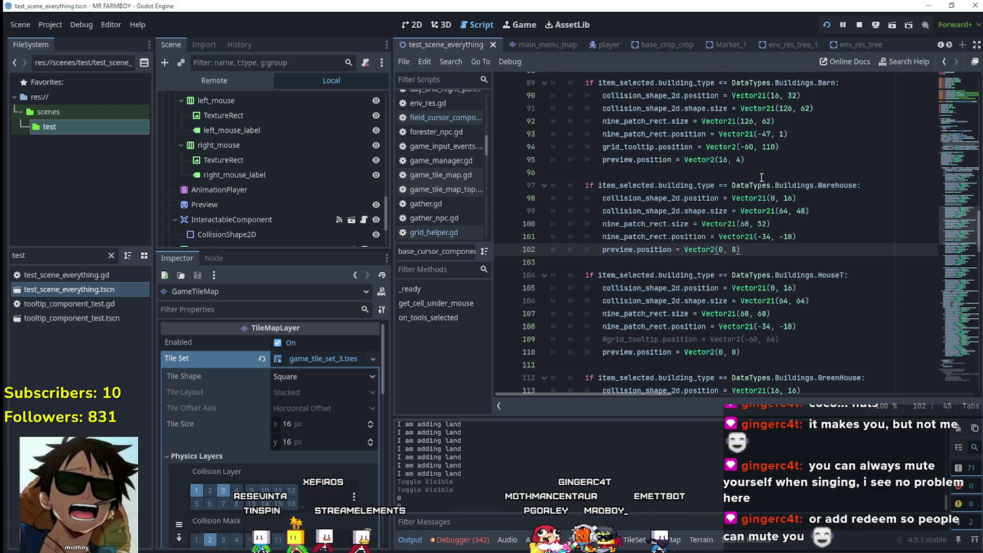
mouse_move(711, 201)
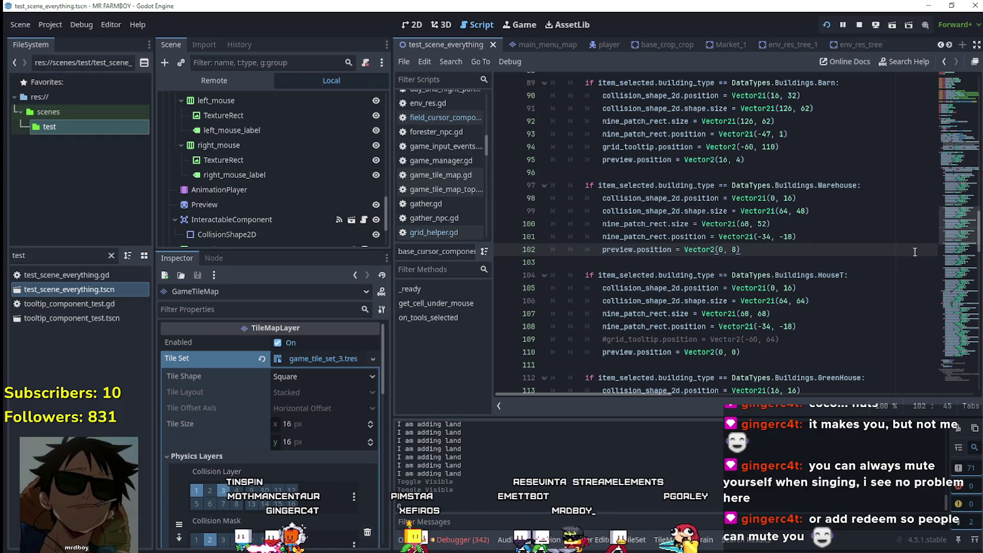
text())
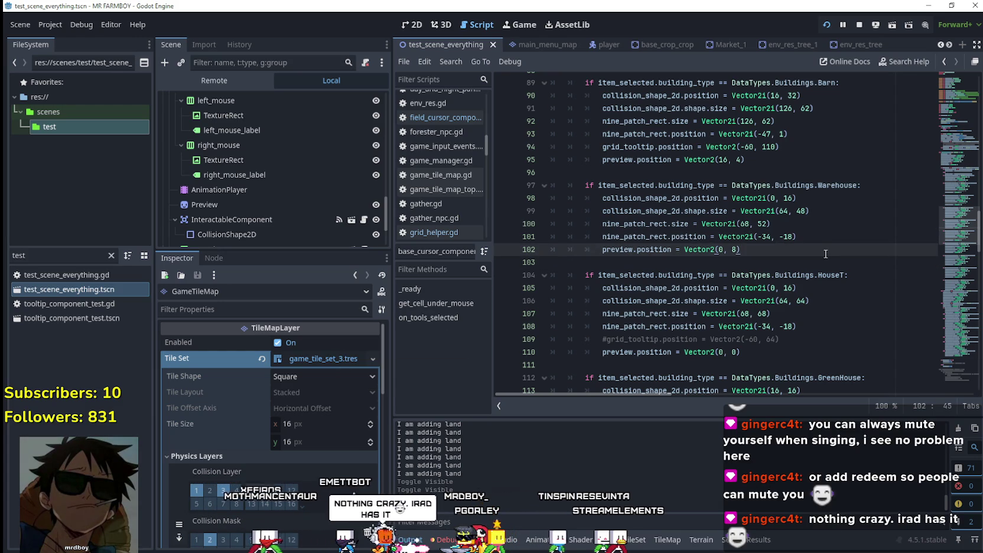
click(810, 264)
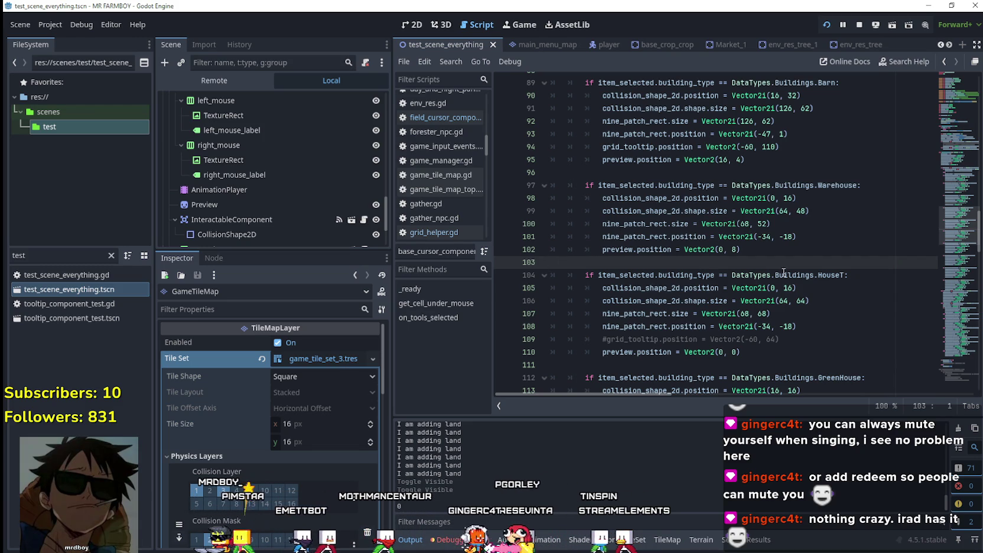
click(798, 254)
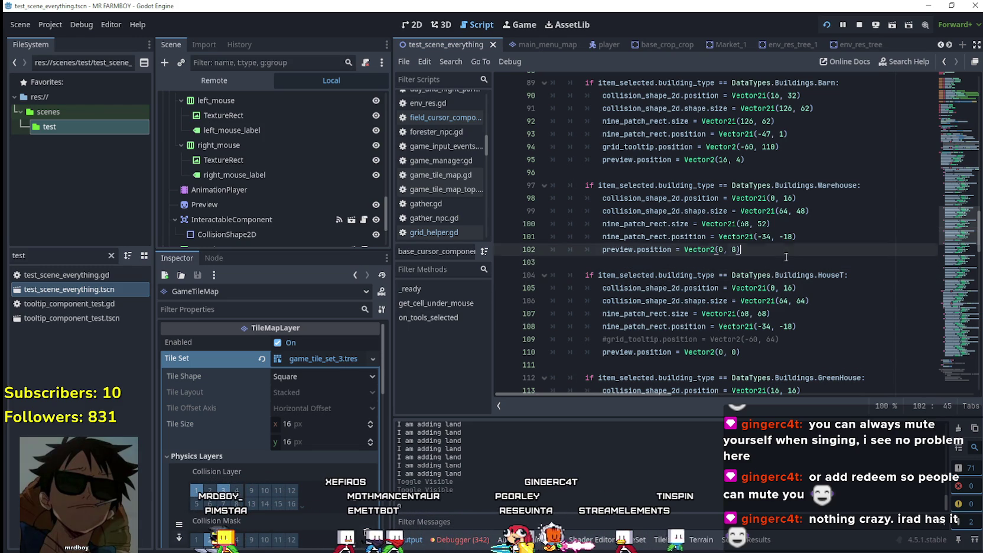
click(773, 266)
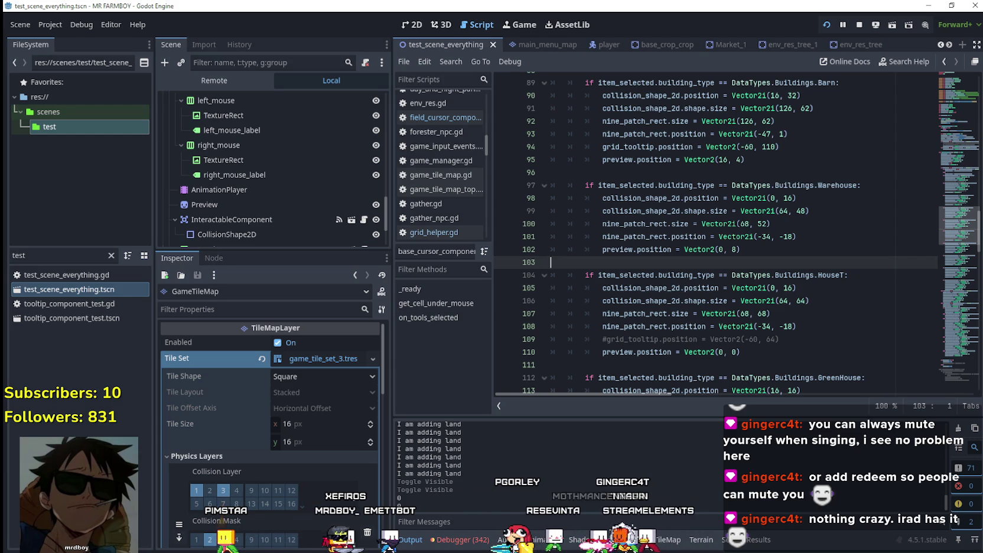
click(715, 238)
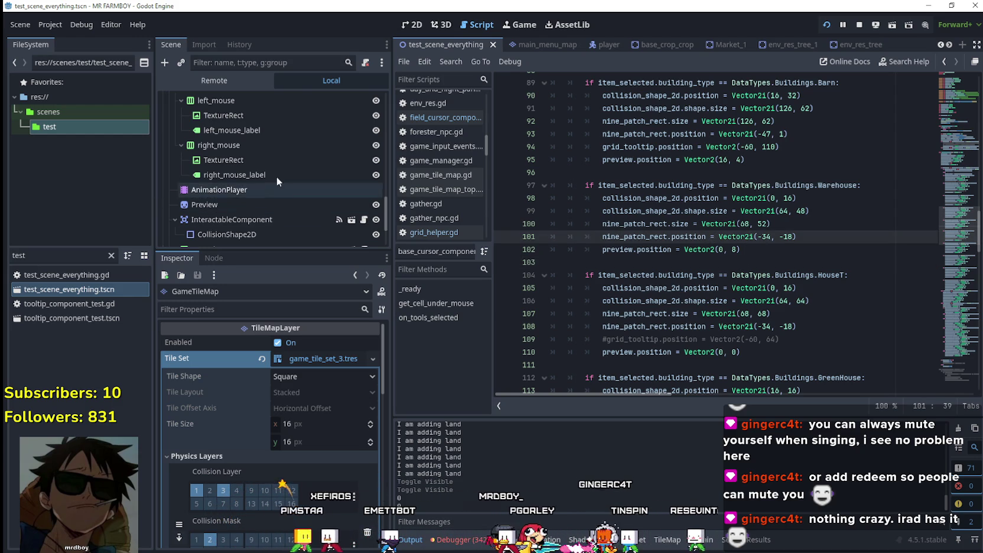
scroll(324, 217, down, 3)
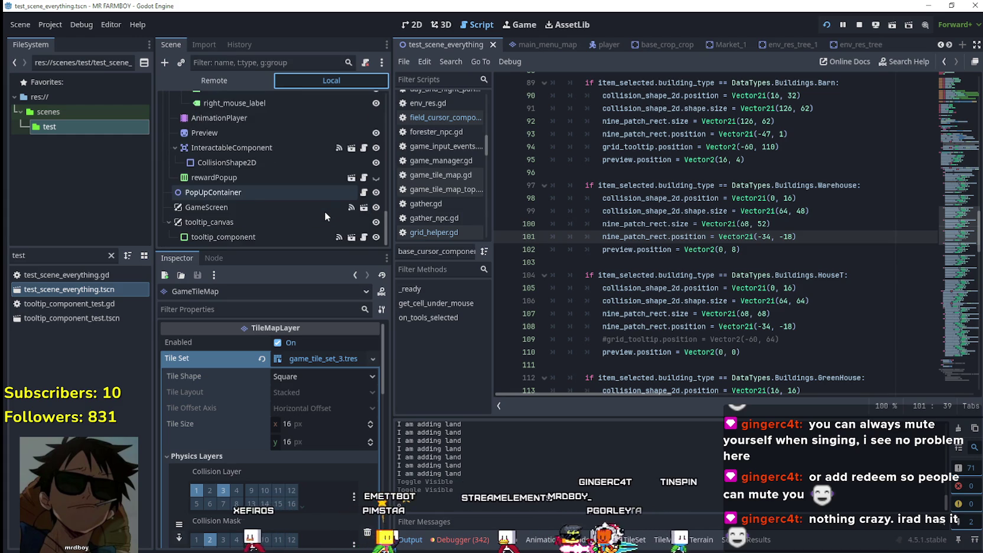
scroll(325, 212, up, 2)
click(764, 250)
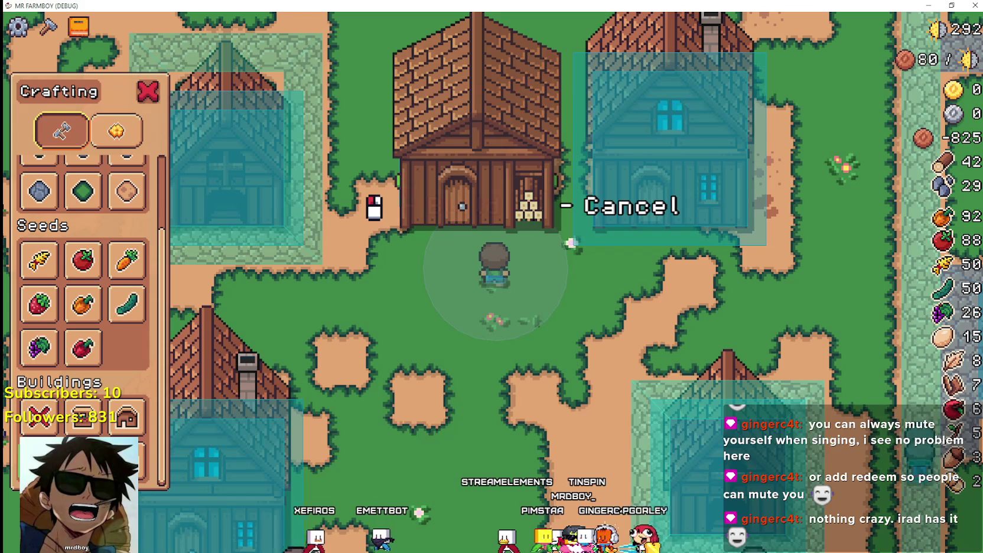
Build the warehouse beside the houses, then cancel a second placement for a refund.
click(587, 374)
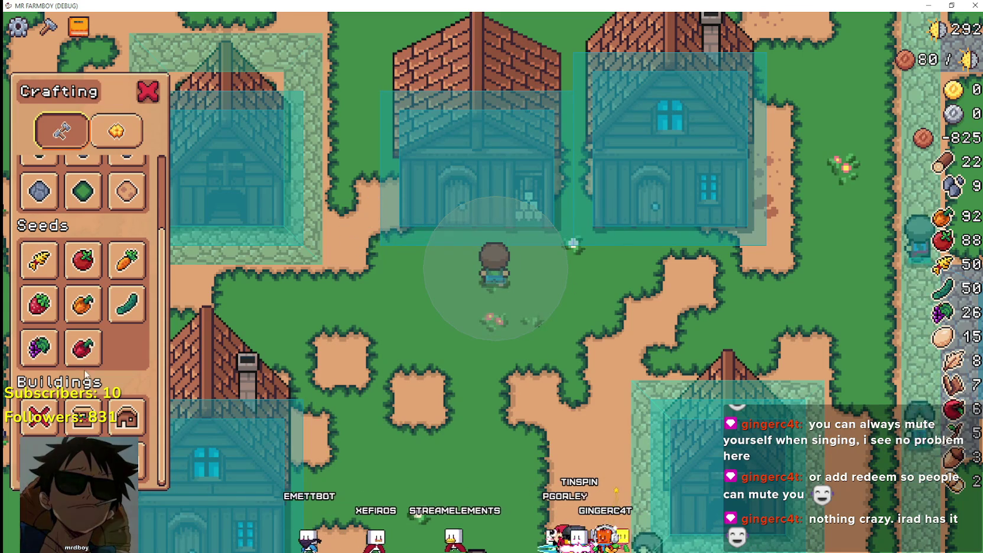
click(402, 390)
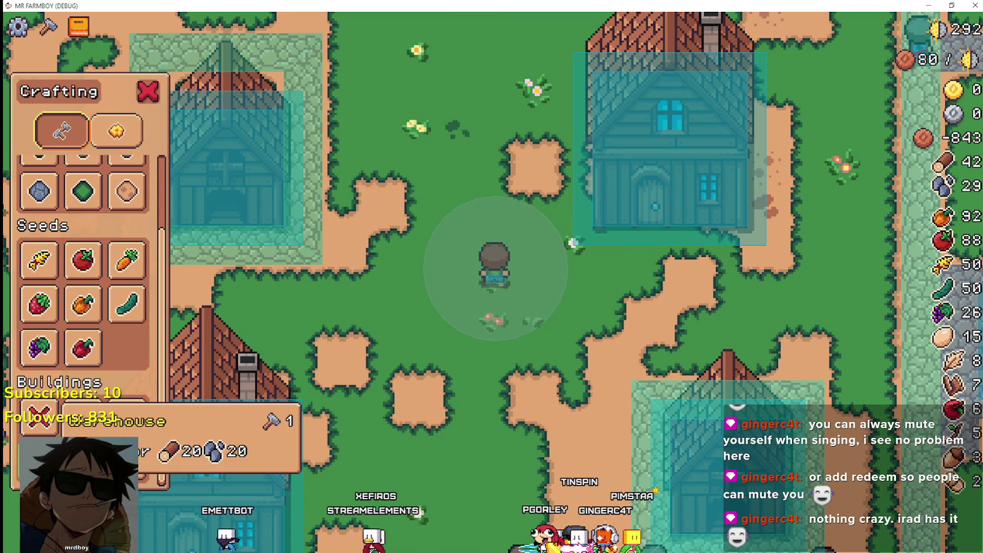
click(126, 417)
click(571, 344)
right_click(570, 344)
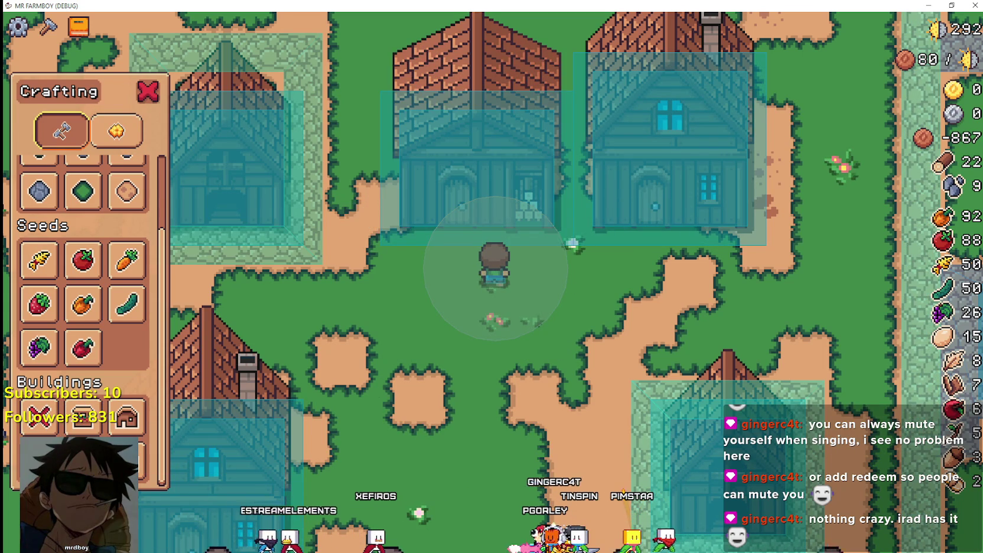
Remove the warehouse, then rebuild it above the player.
click(39, 417)
click(126, 416)
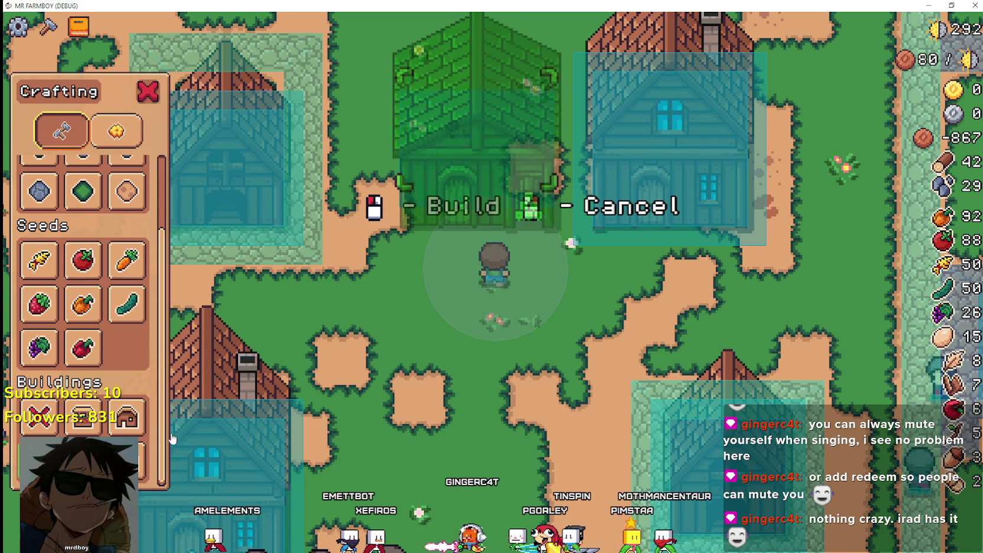
click(649, 353)
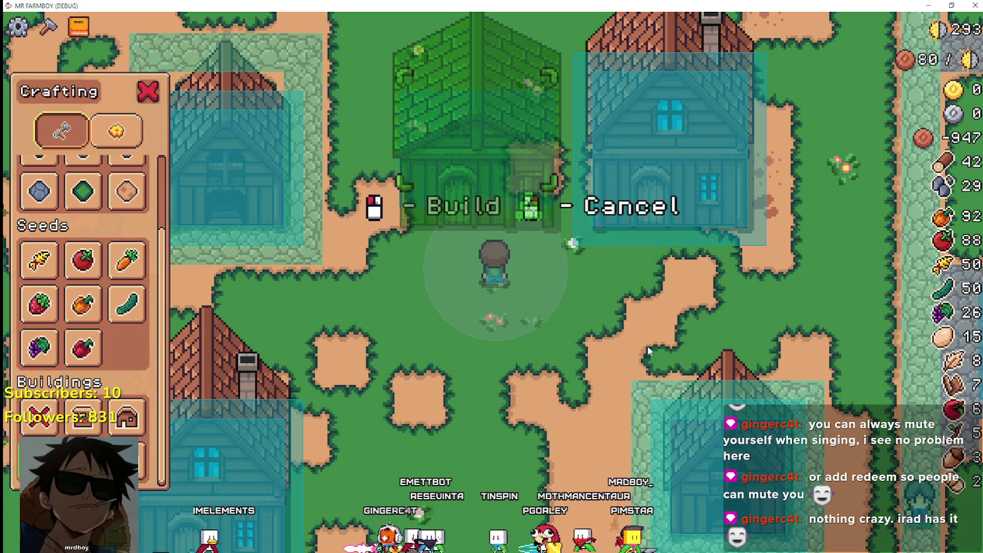
click(606, 338)
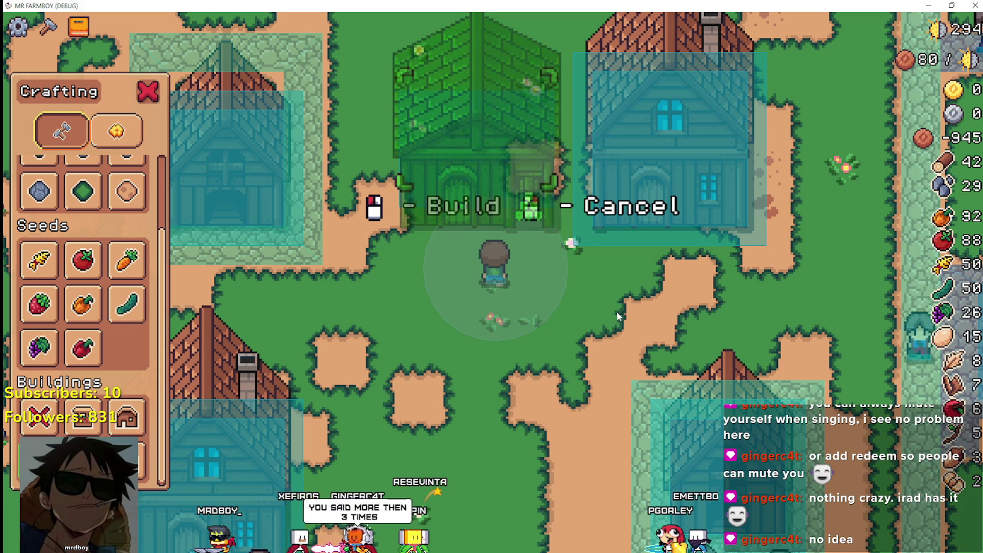
key(alt+Tab)
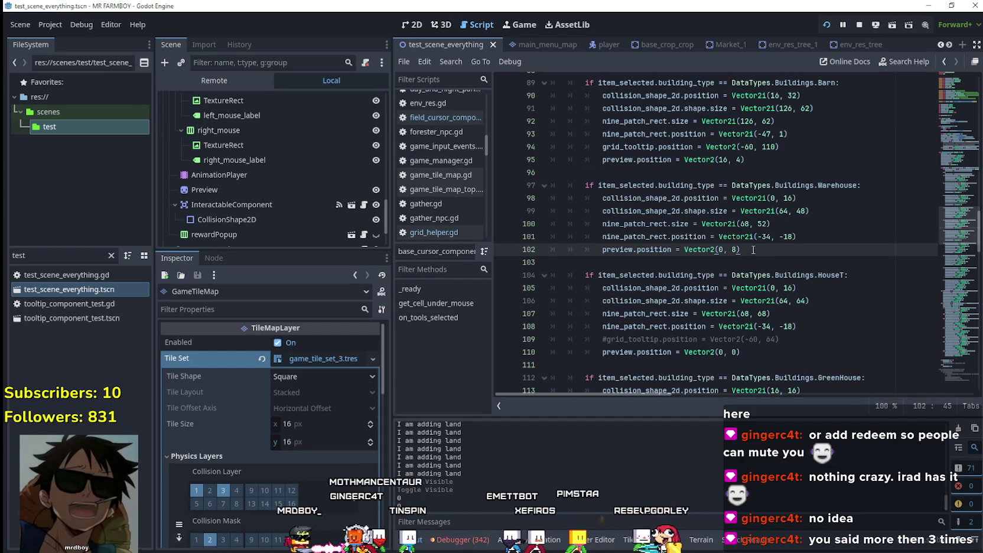
Edit the nine-patch y offset of 18 on line 102, save, and check the building preview in-game.
click(779, 263)
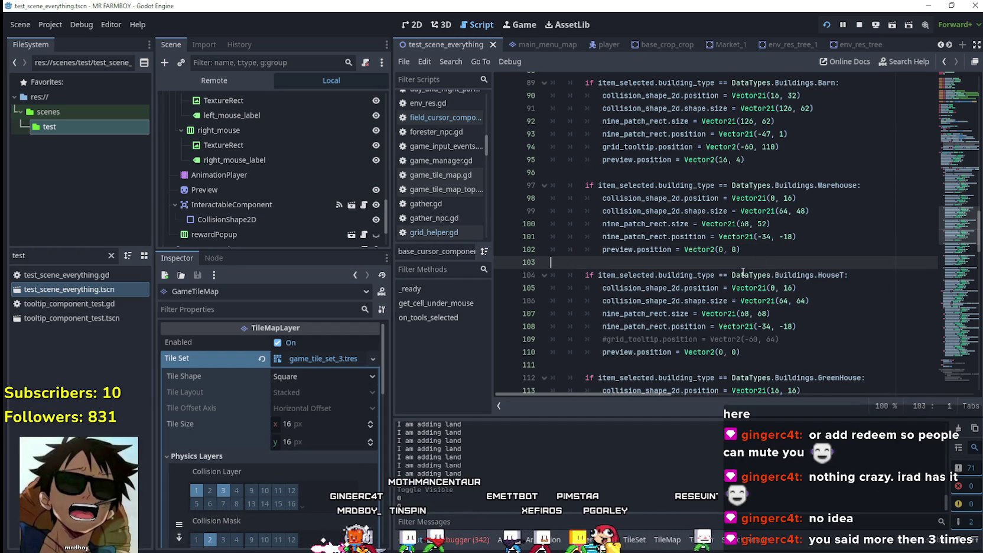
click(768, 250)
double_click(791, 237)
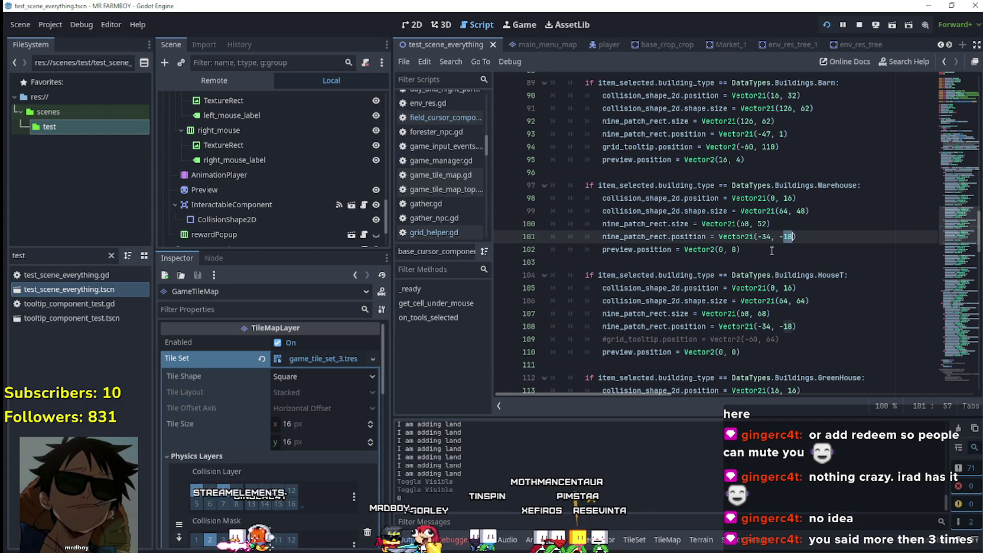
key(alt+Tab)
key(alt+Tab)
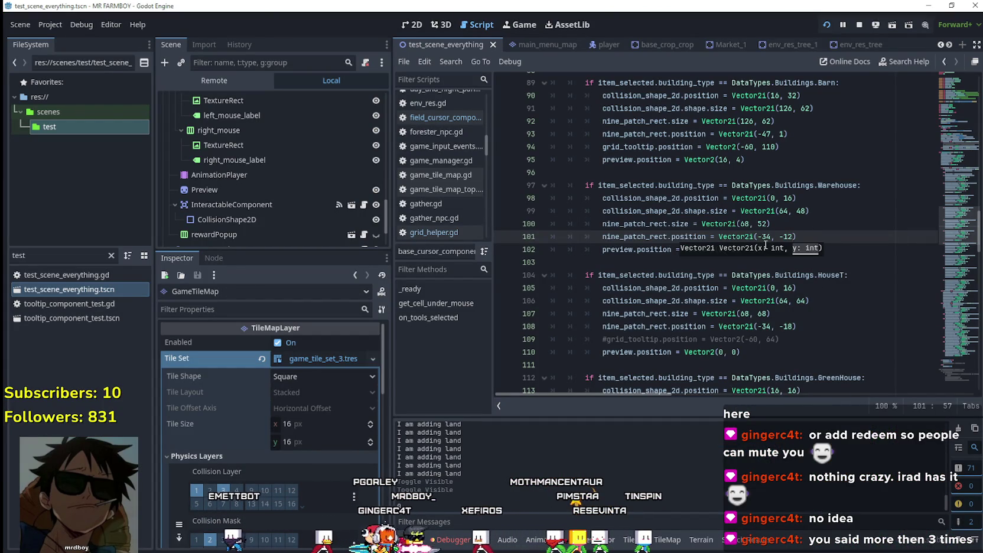
key(ctrl+s)
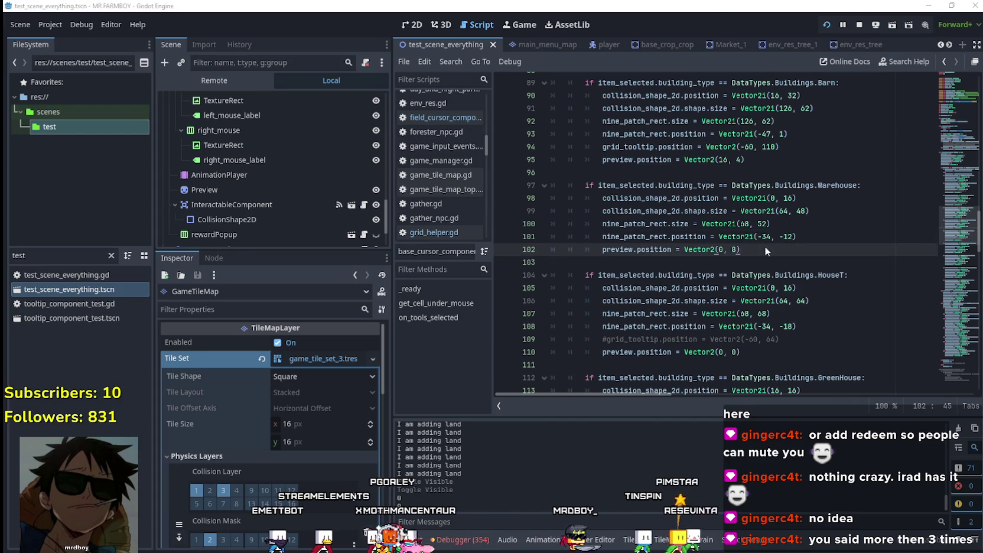
key(alt+Tab)
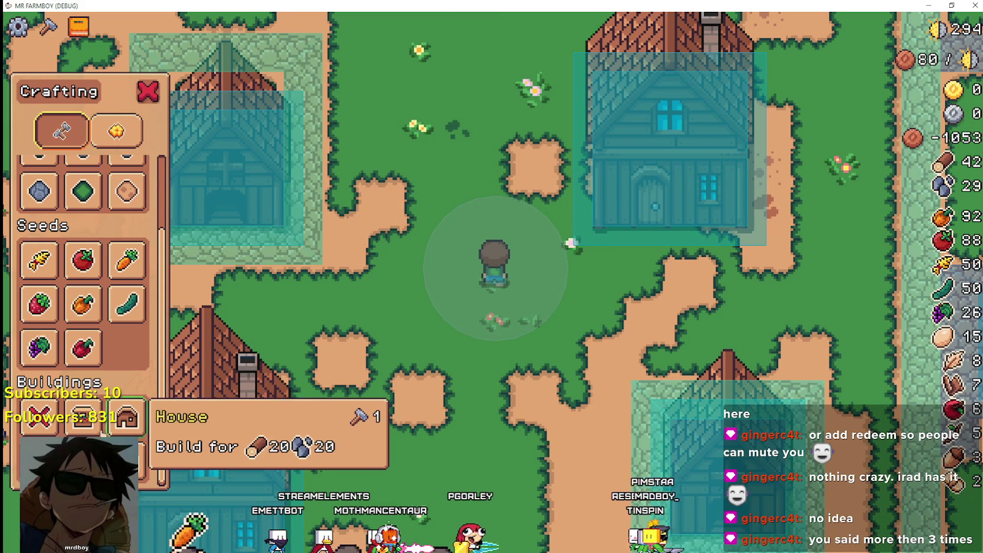
click(126, 416)
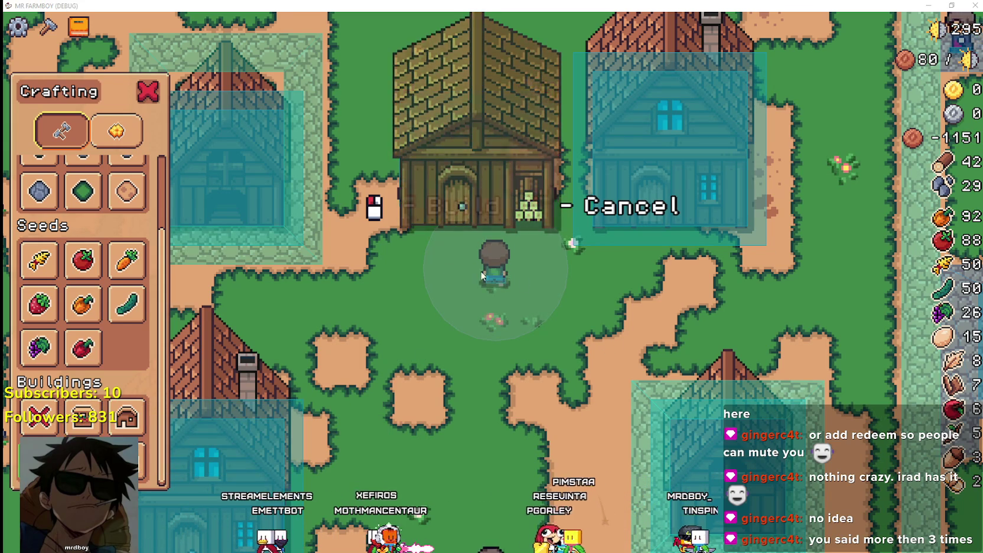
key(alt+Tab)
Change the nine-patch y offset to 8, save, and test the warehouse preview in-game.
double_click(788, 237)
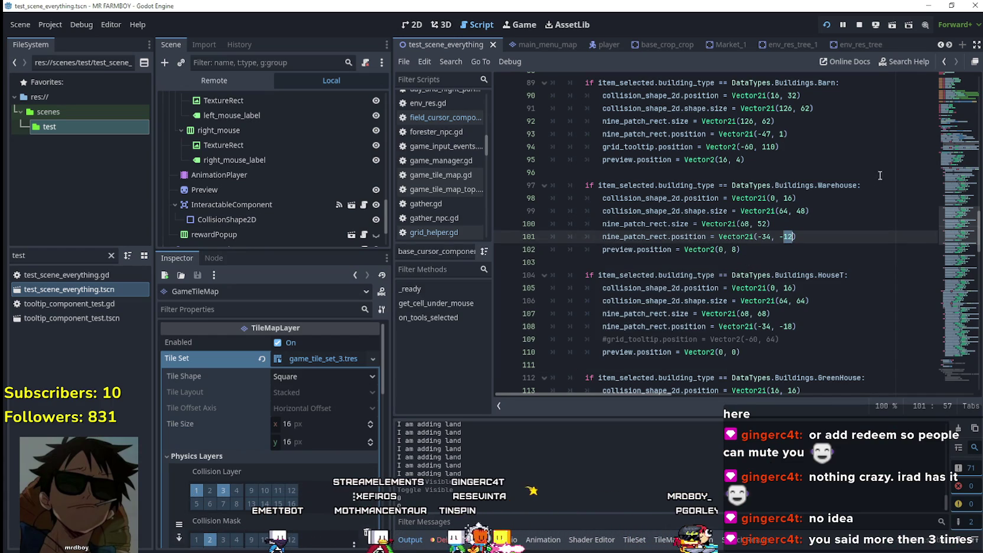
key(ctrl+s)
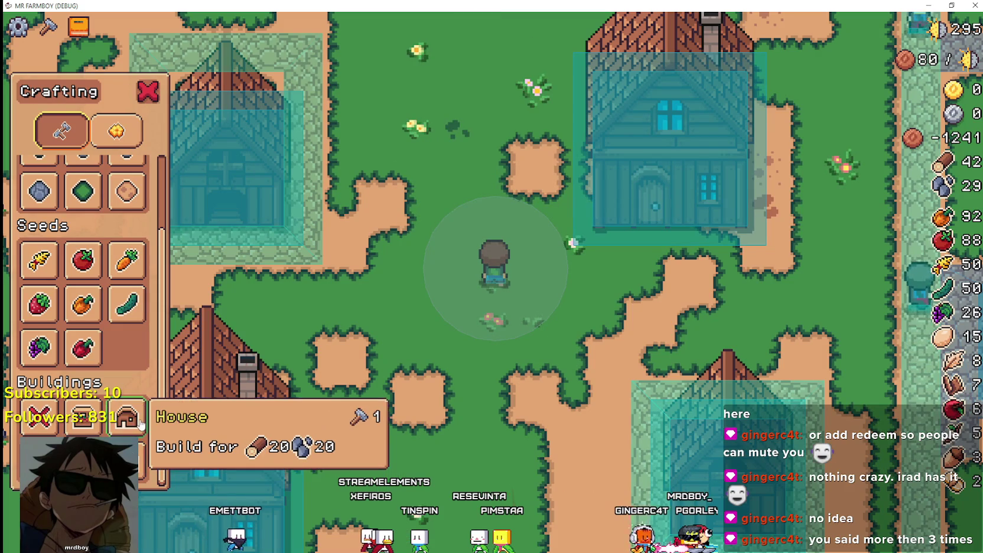
click(140, 422)
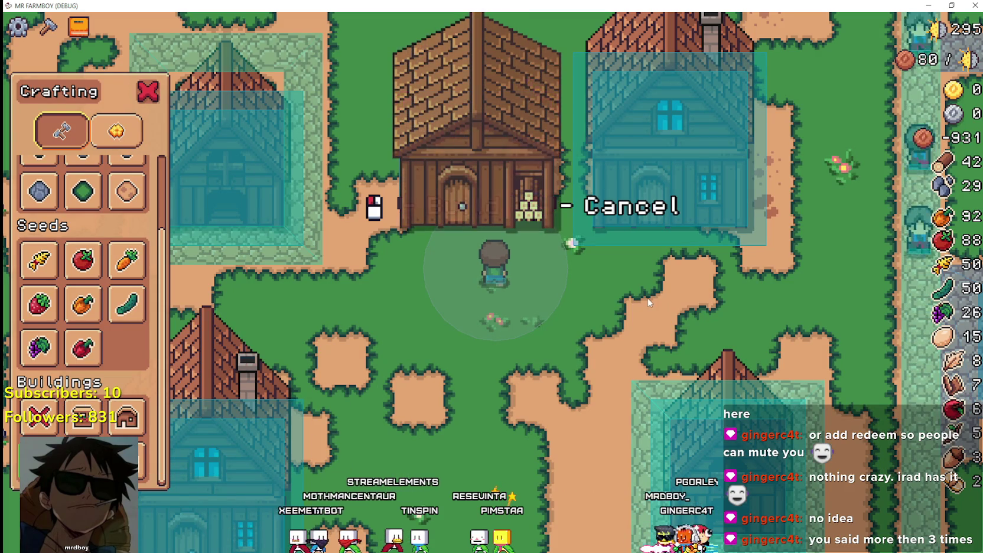
key(F8)
click(786, 237)
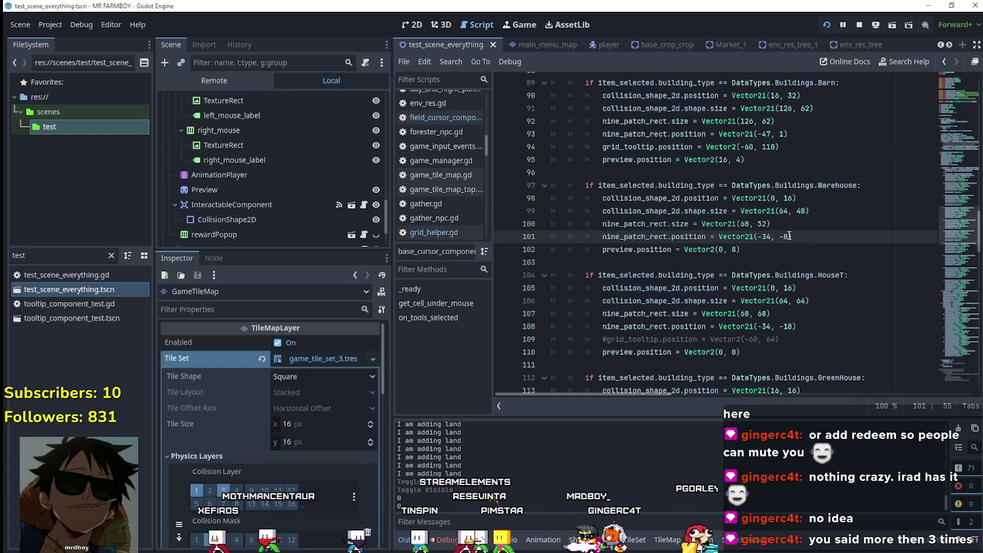
text(8)
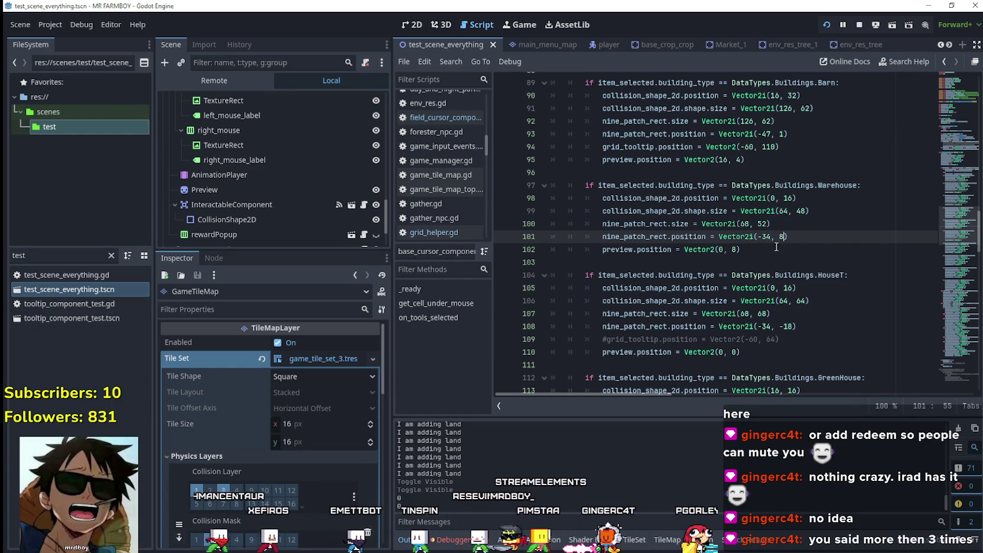
key(ctrl+s)
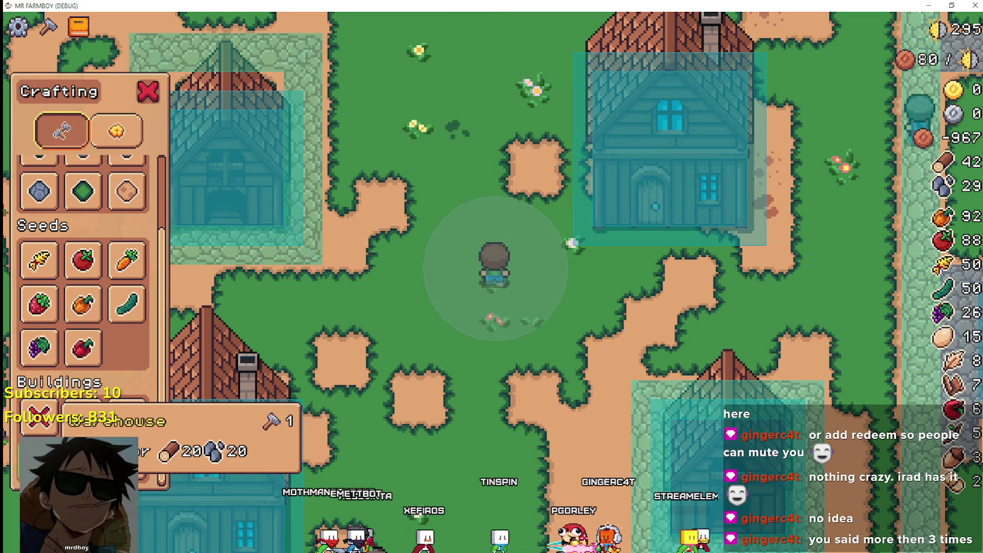
click(82, 417)
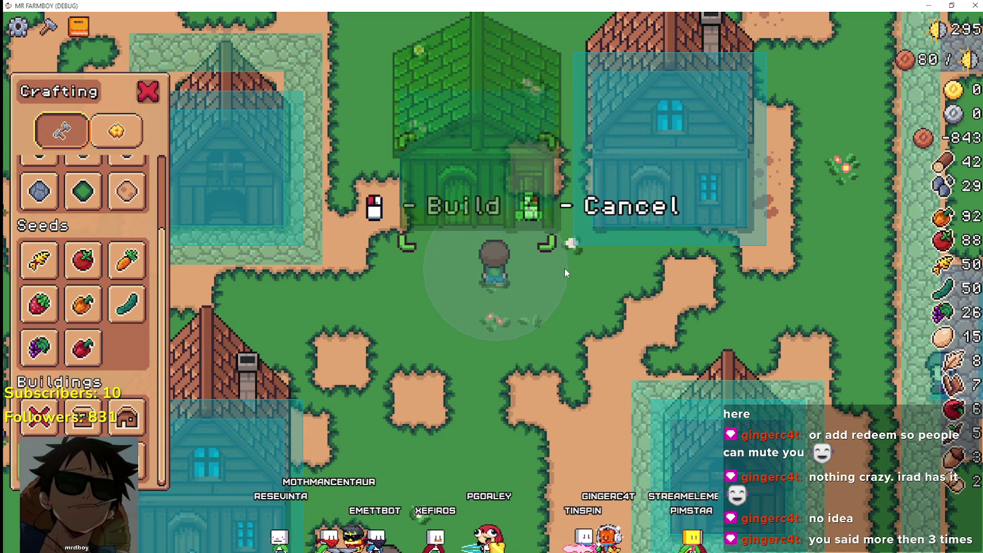
key(alt+F4)
Save the script again and zoom in and out on the Warehouse preview in the running game.
click(780, 237)
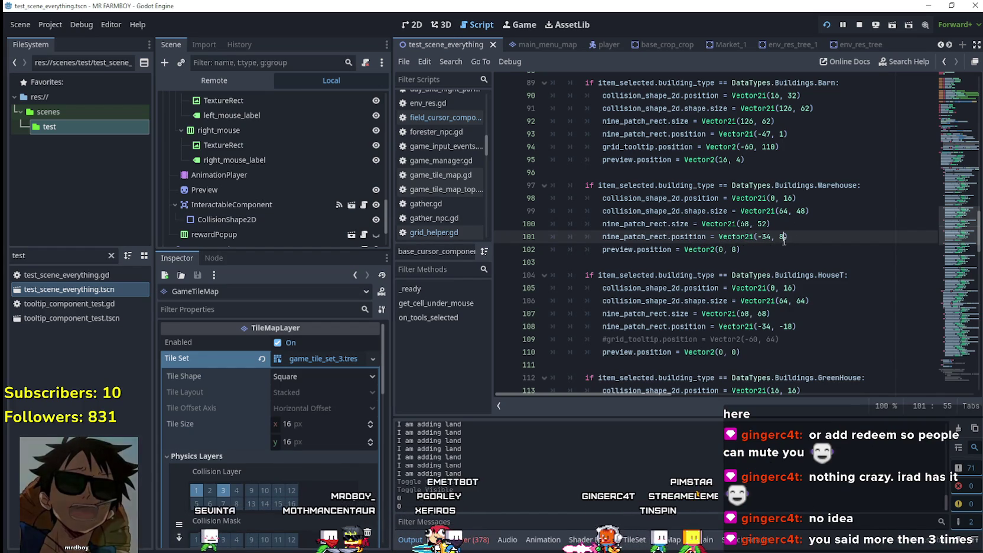
key(ctrl+a)
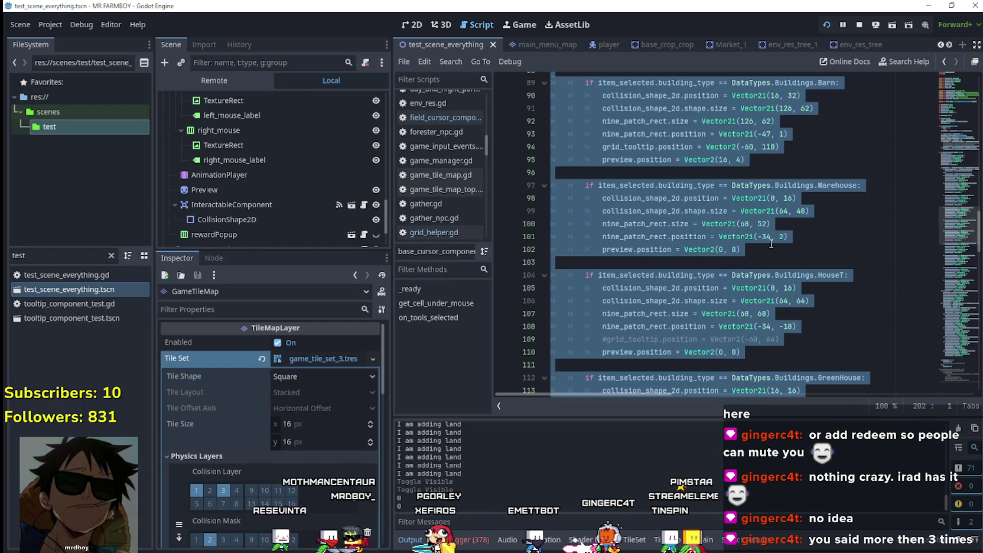
click(772, 237)
key(ctrl+s)
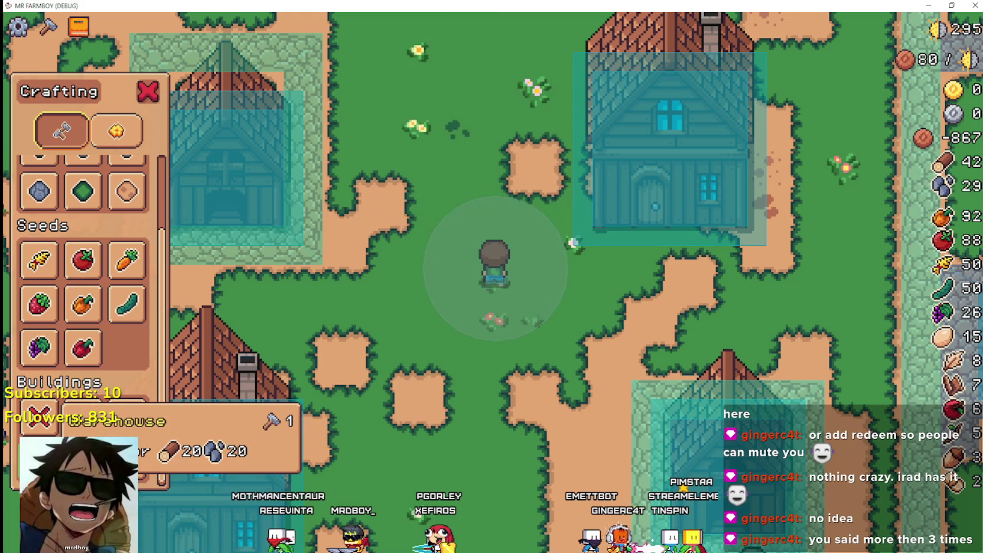
click(82, 416)
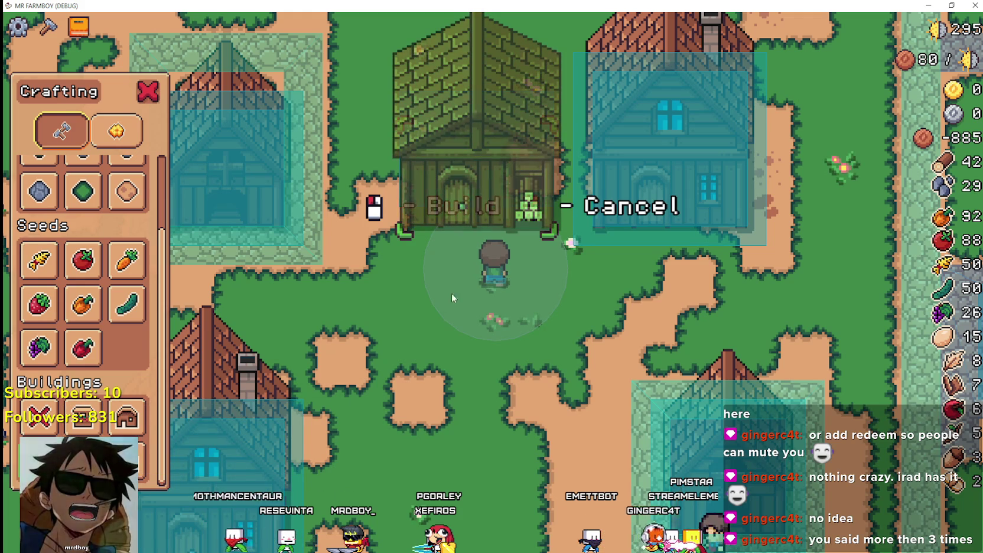
scroll(464, 219, up, 2)
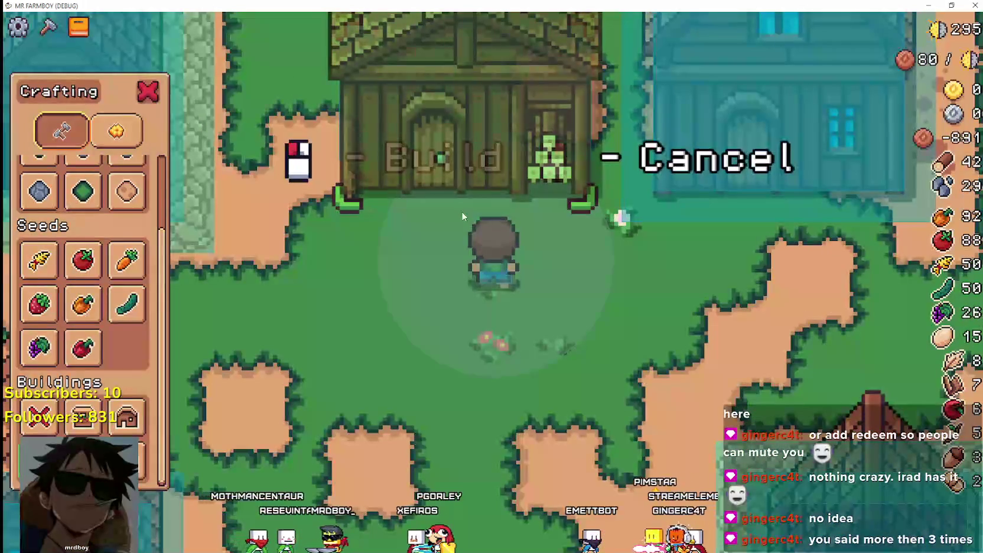
scroll(462, 212, down, 2)
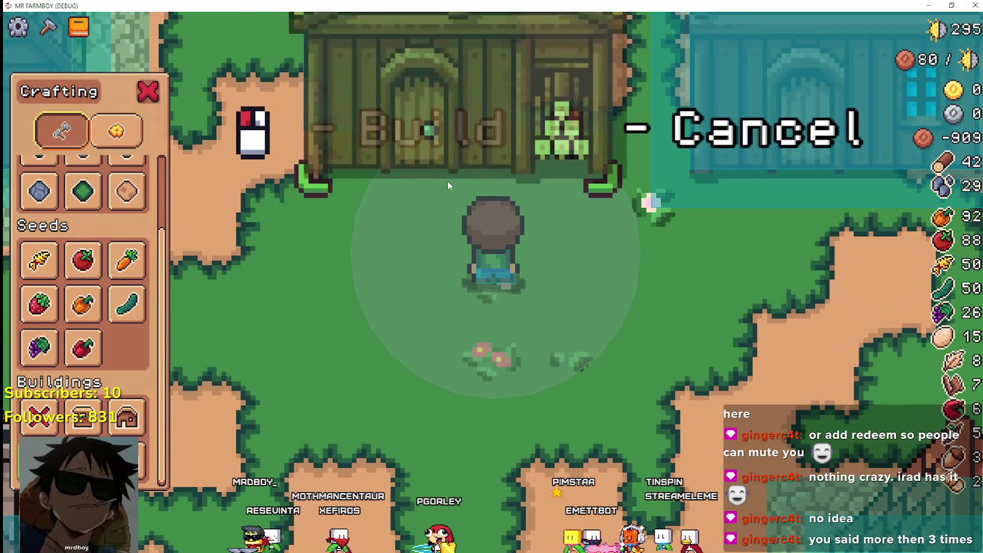
scroll(493, 208, up, 2)
scroll(493, 208, down, 2)
scroll(495, 209, up, 1)
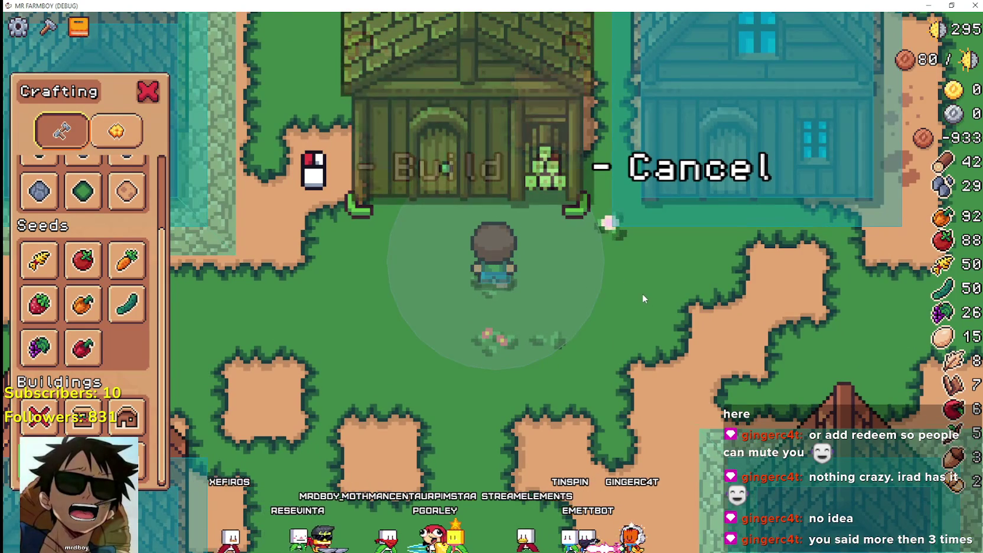
scroll(643, 294, down, 1)
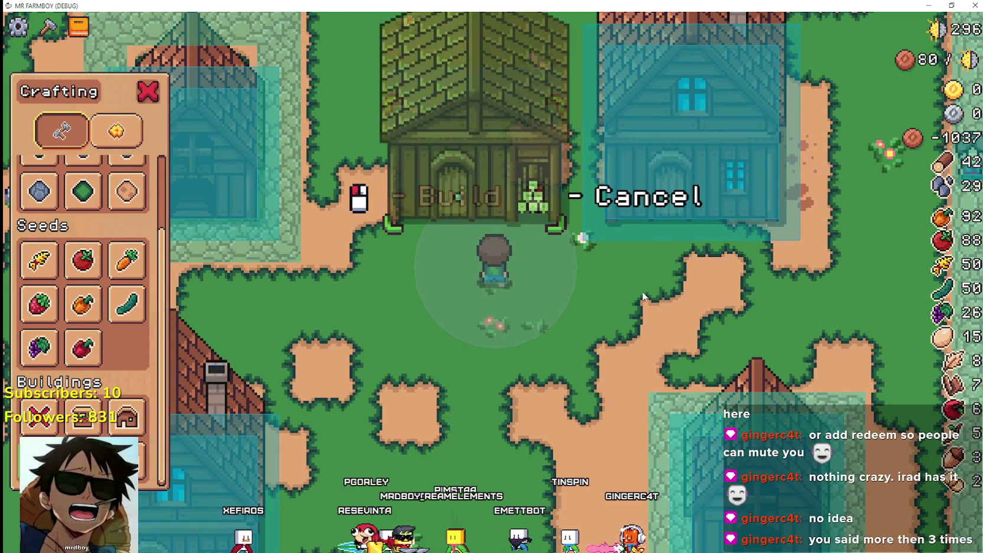
key(alt+Tab)
key(Down)
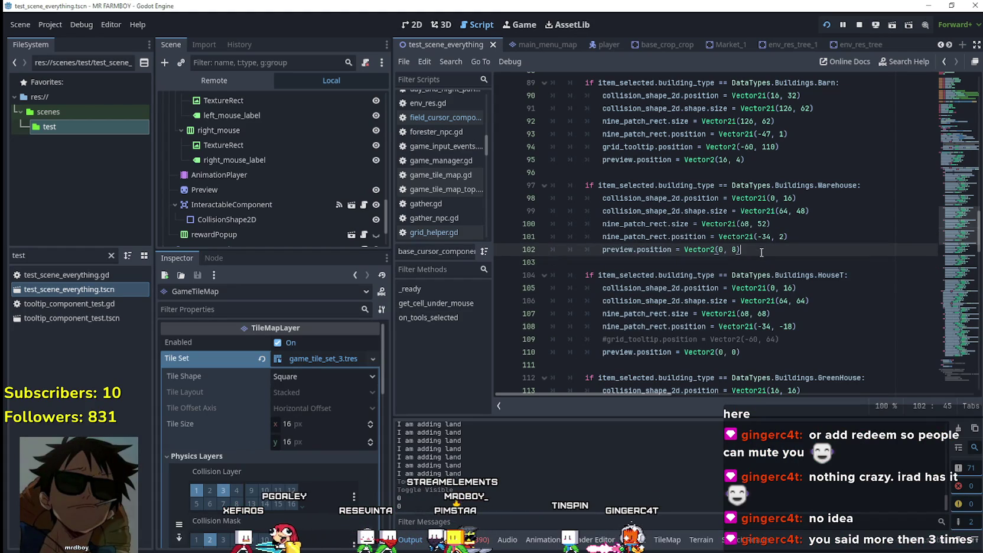
Change the Warehouse collision position y from 16 to 8 and test the preview in-game.
click(828, 211)
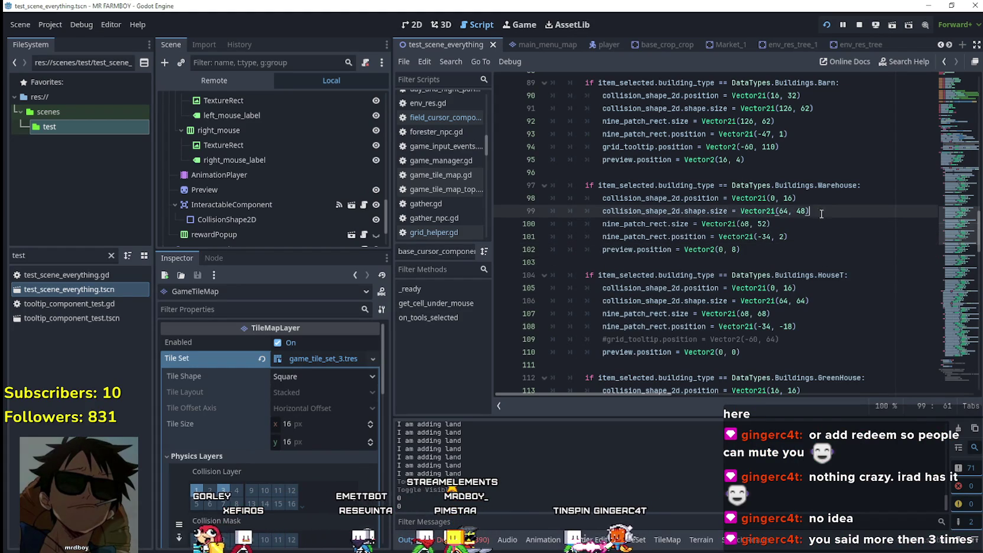
click(874, 209)
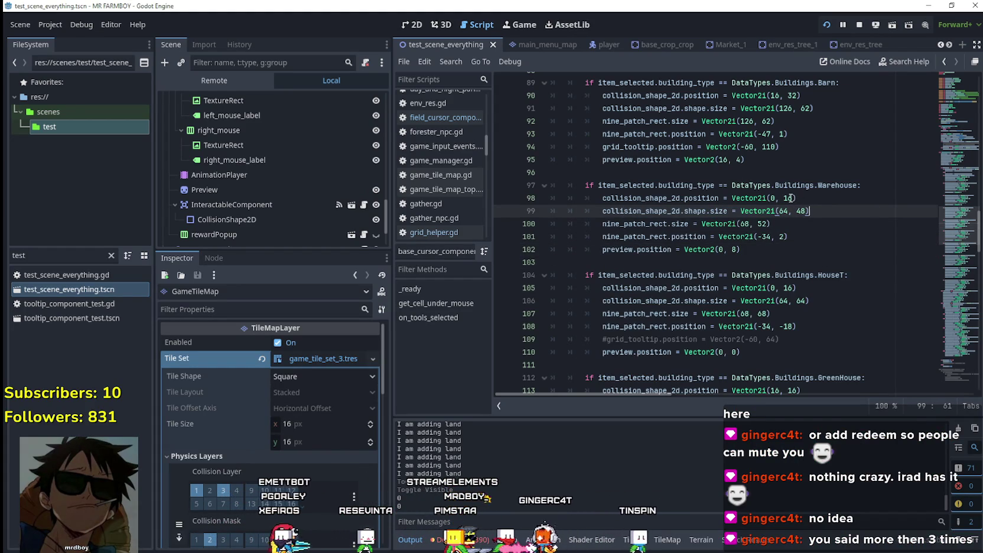
double_click(790, 198)
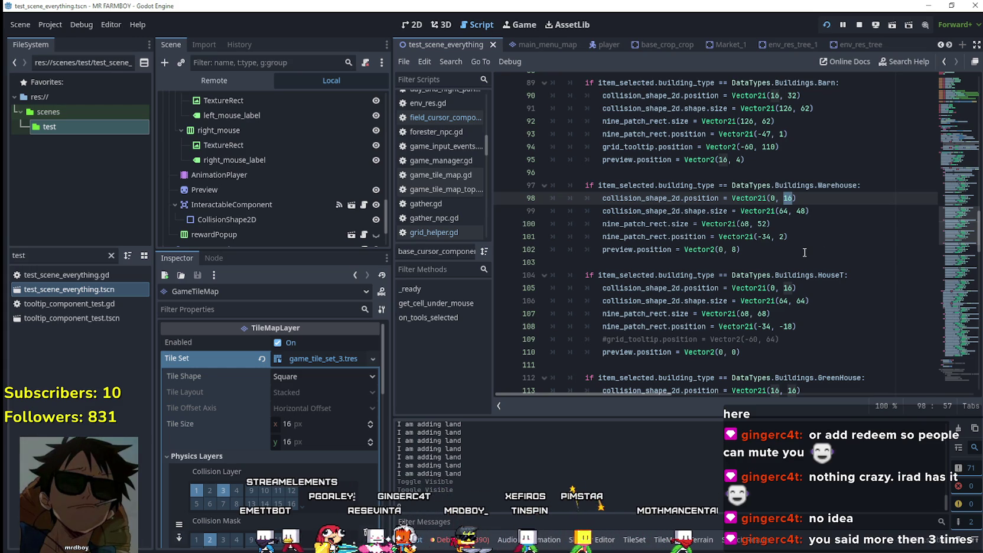
text(8)
key(ctrl+s)
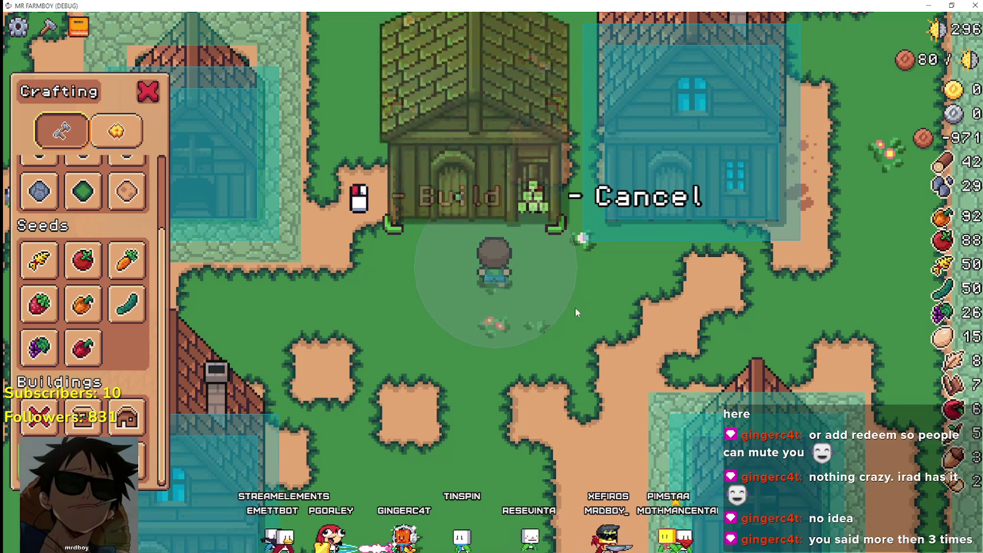
click(102, 423)
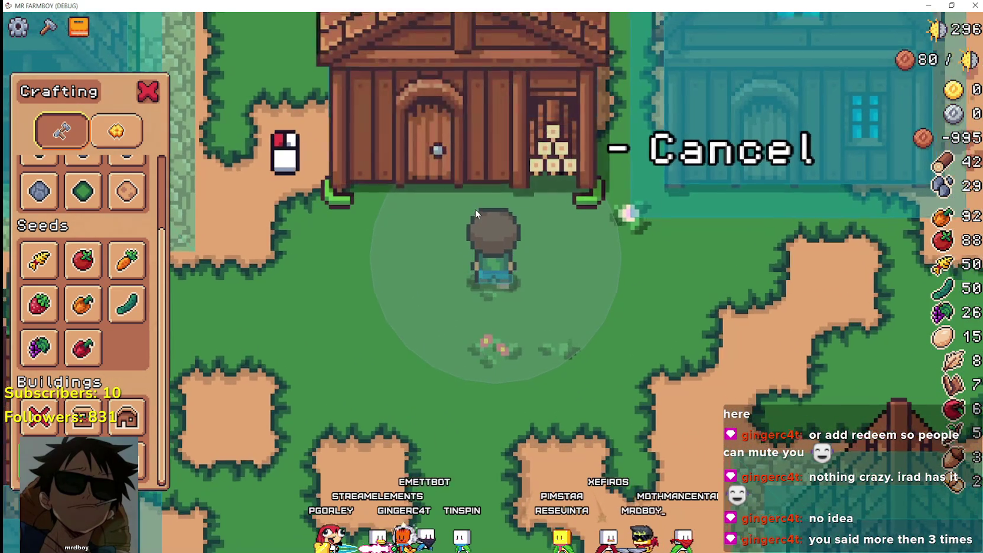
key(F8)
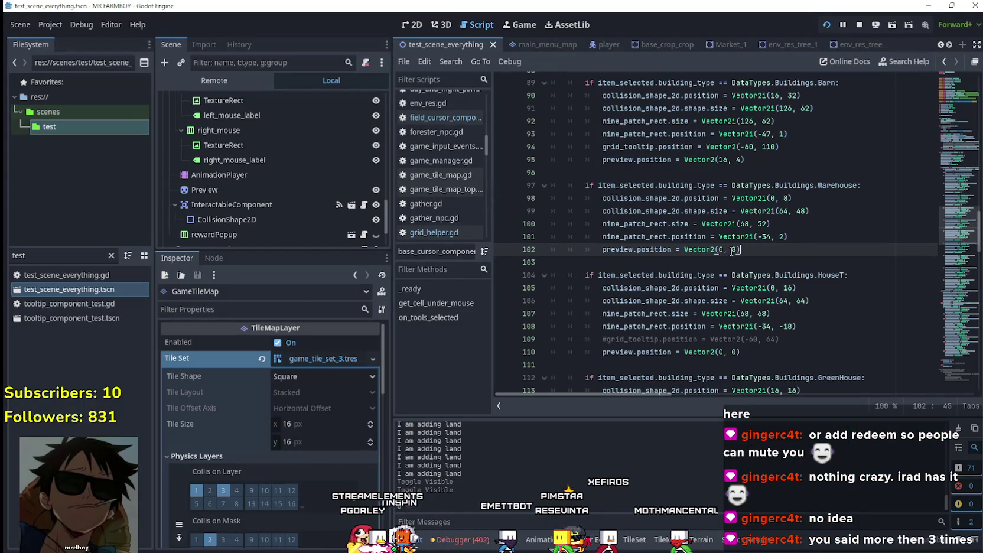
Make the collision y offset -8, save, and recheck the Warehouse preview.
click(783, 198)
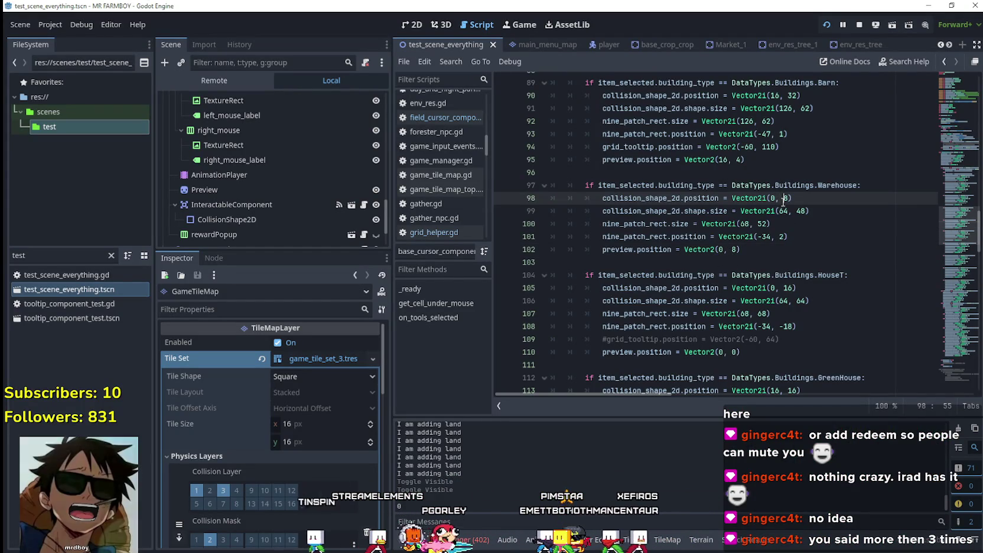
text(-)
key(ctrl+s)
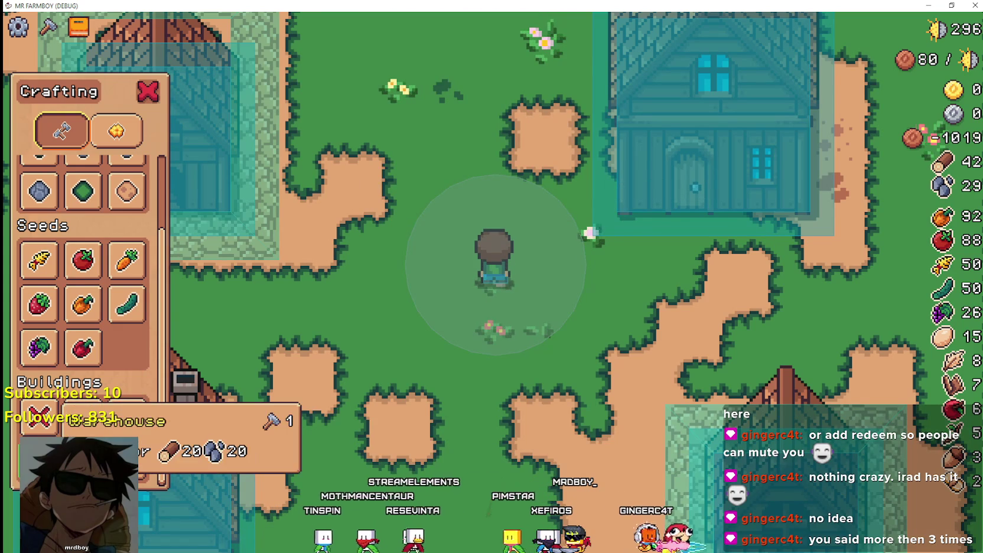
click(83, 417)
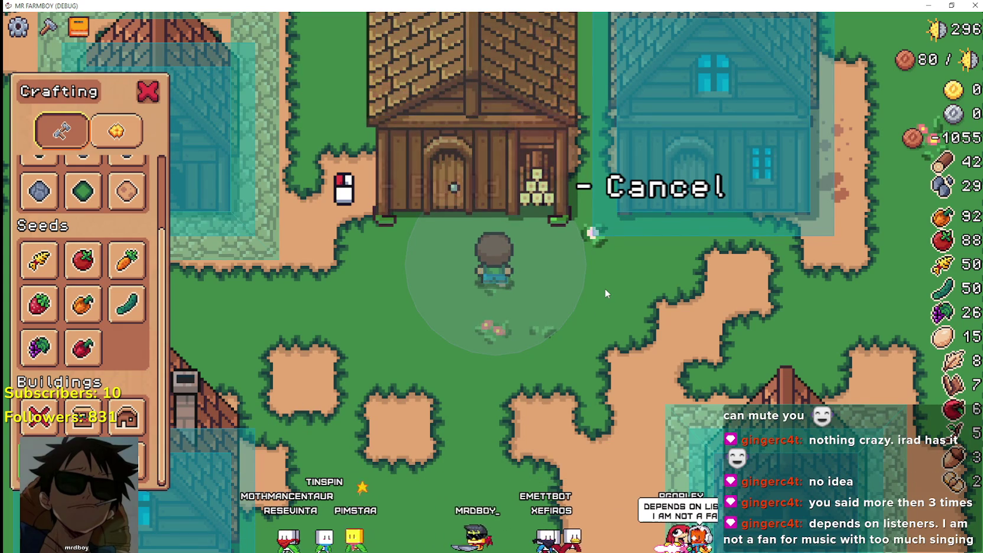
key(F8)
scroll(319, 233, down, 2)
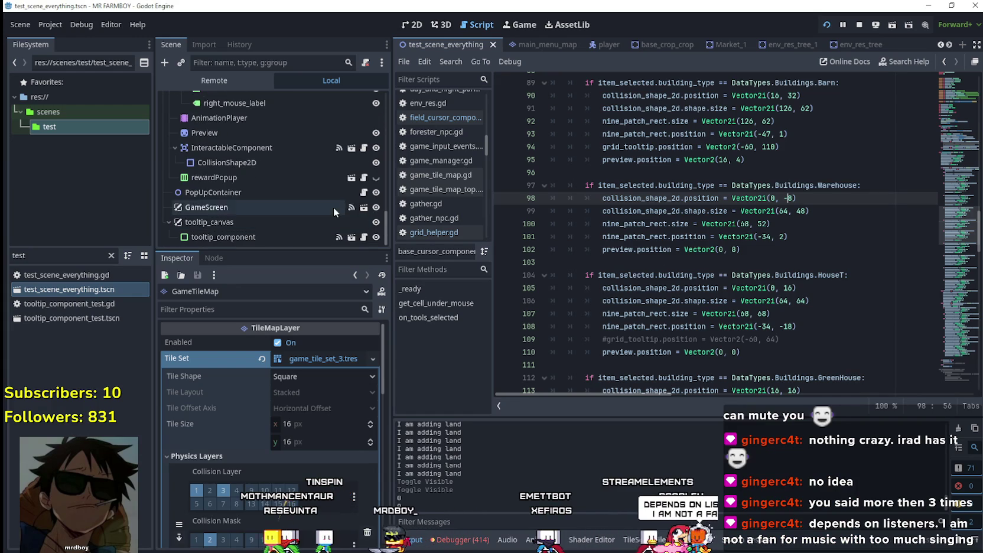
Save the edited collision offset and preview the building placement again in-game.
scroll(351, 178, up, 1)
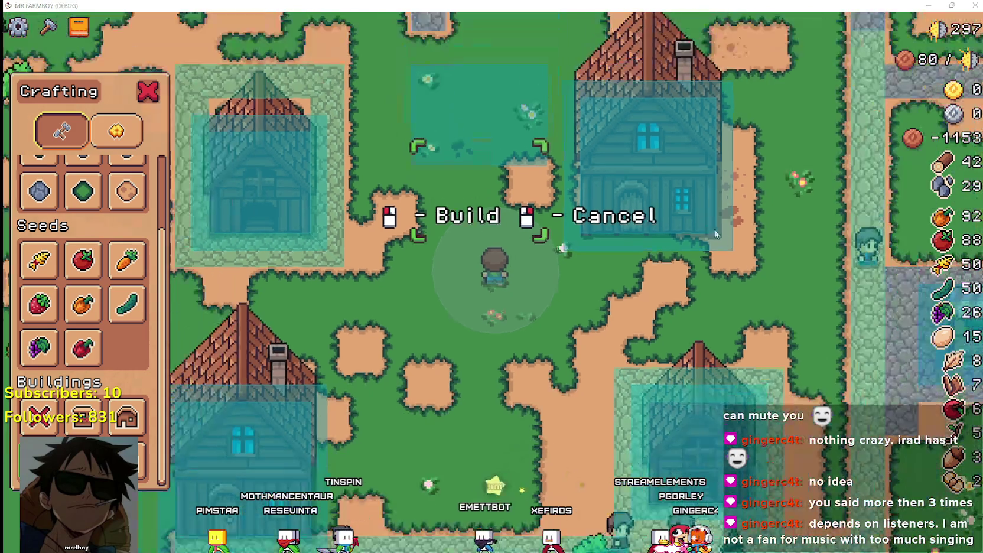
key(alt+F4)
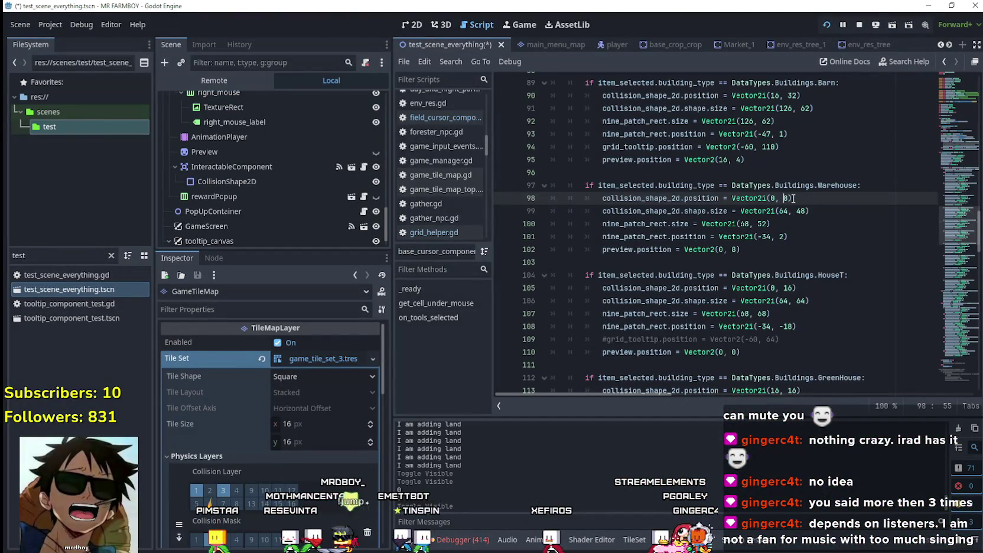
key(ctrl+s)
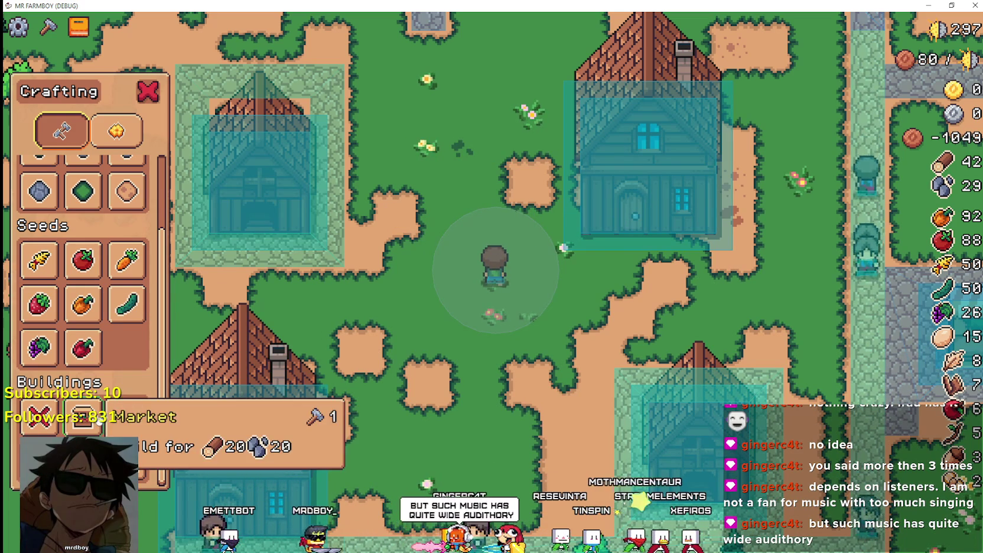
click(127, 417)
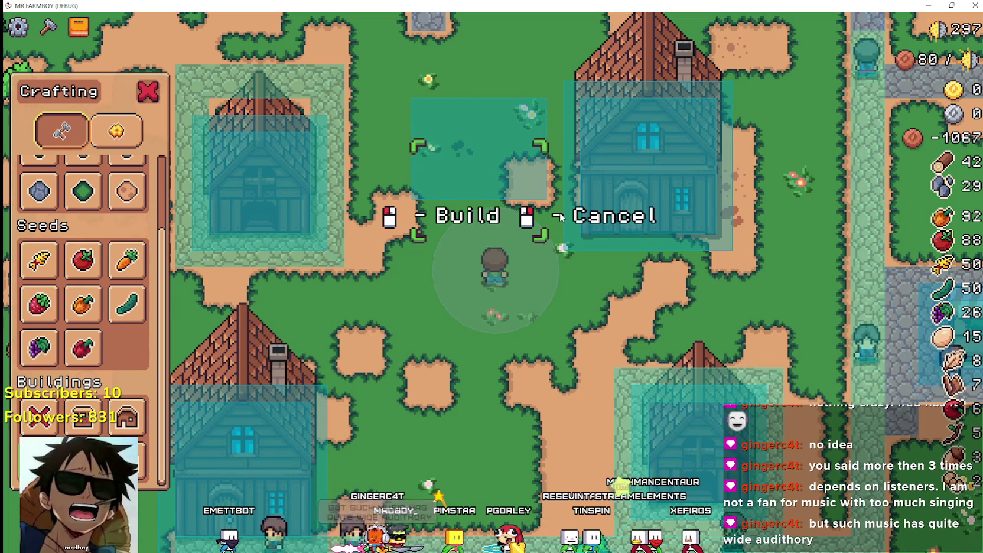
key(alt+Tab)
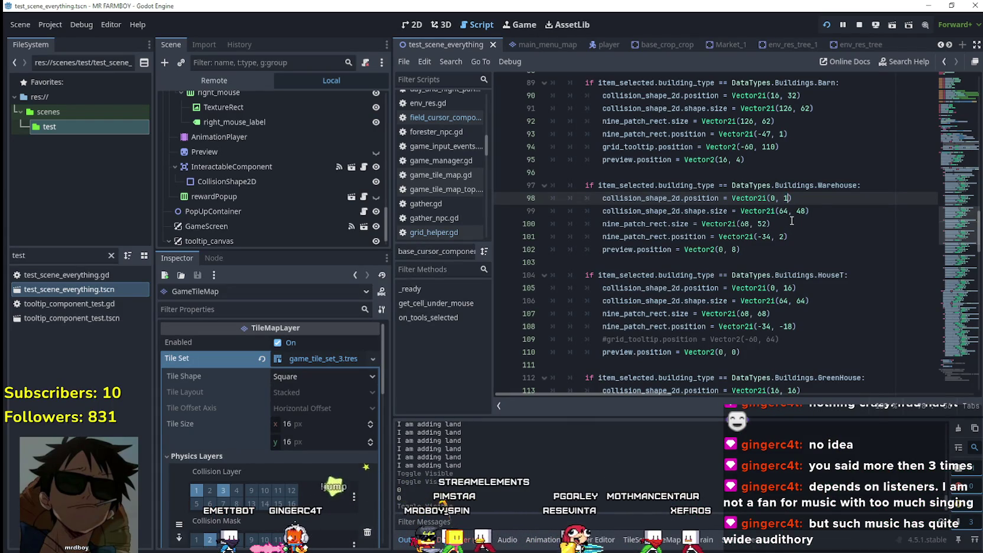
Try further collision y offsets, testing the Warehouse preview after each, and settle on 28.
key(ctrl+s)
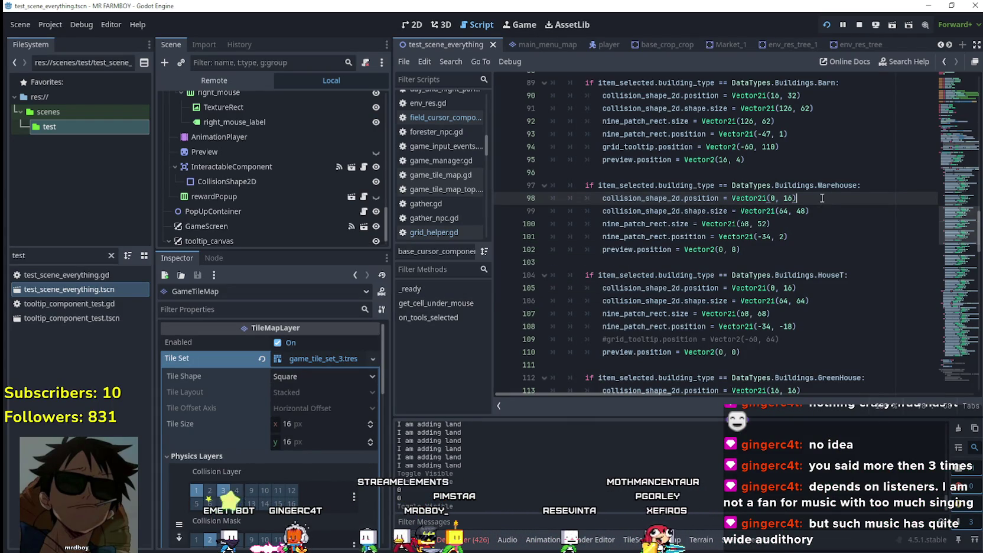
key(alt+Tab)
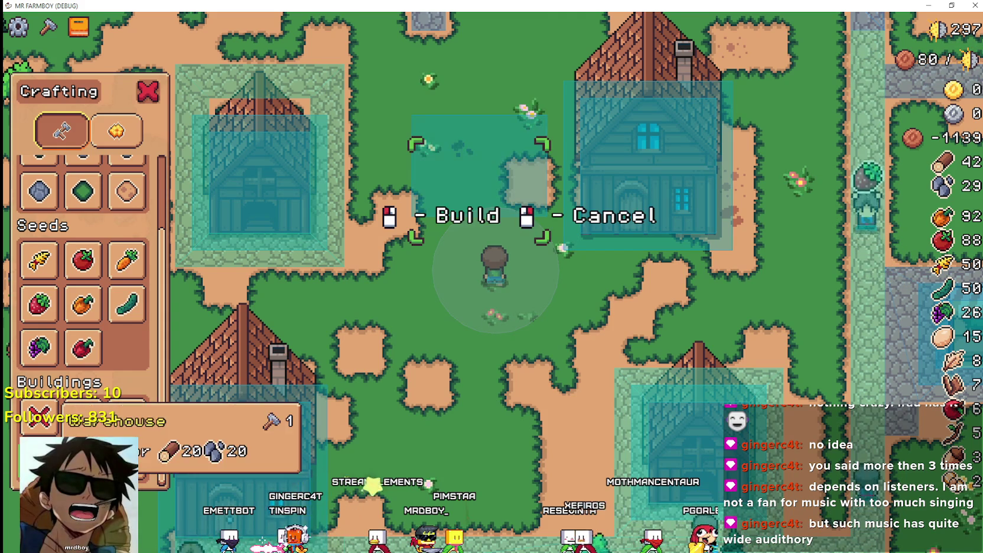
key(alt+Tab)
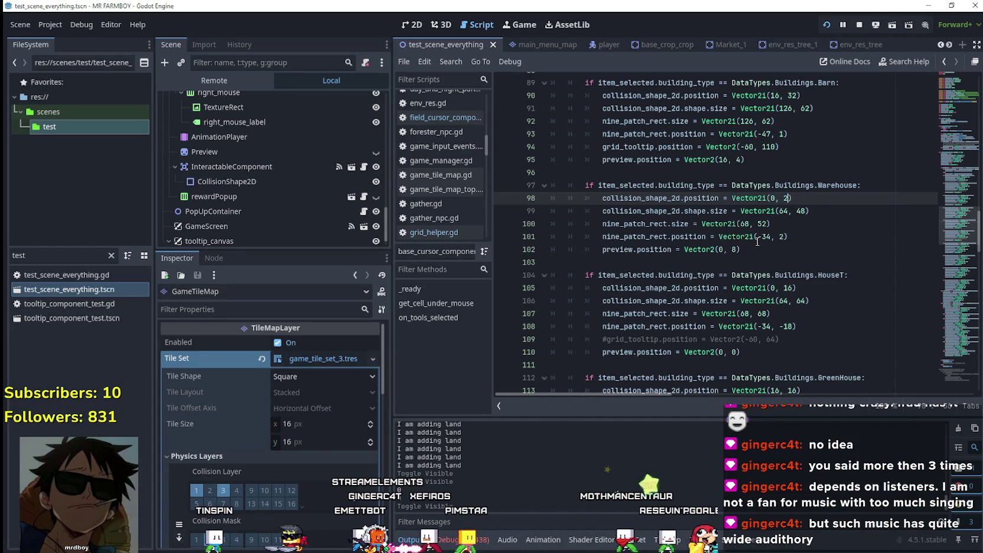
key(ctrl+s)
key(alt+Tab)
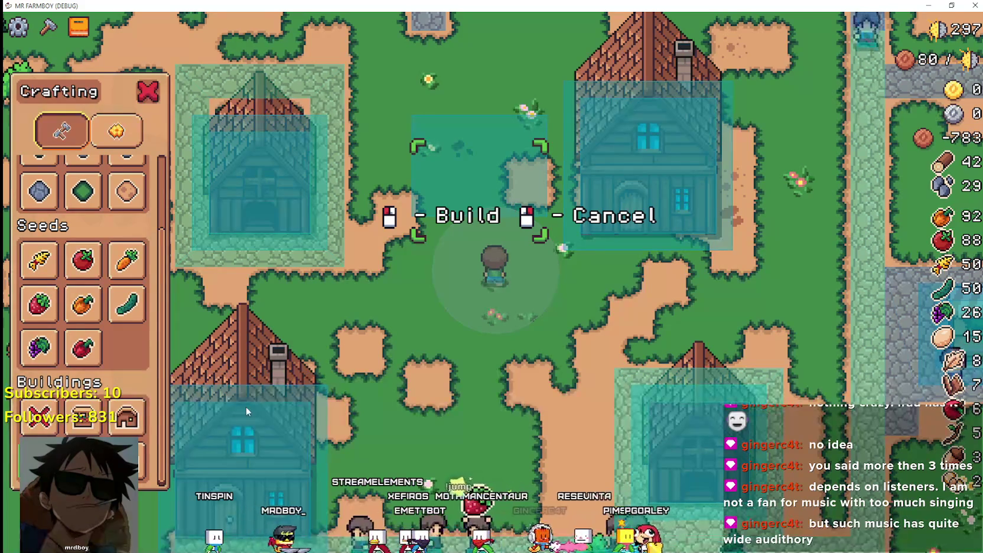
key(alt+Tab)
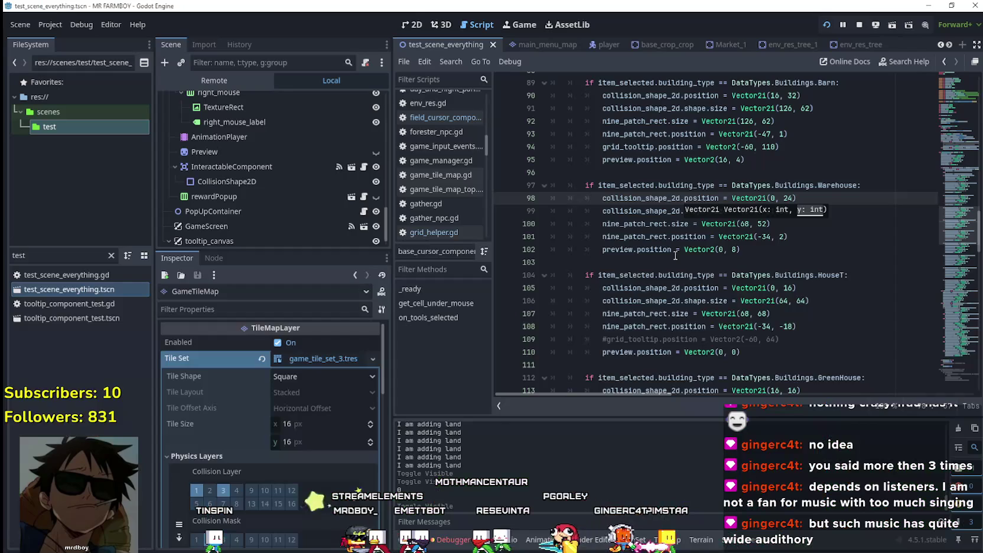
key(alt+Tab)
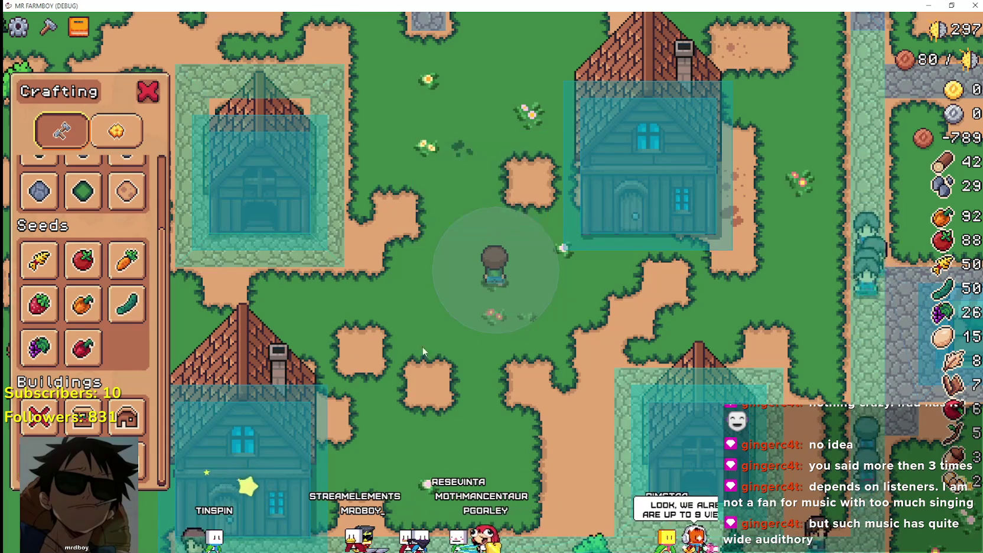
key(alt+Tab)
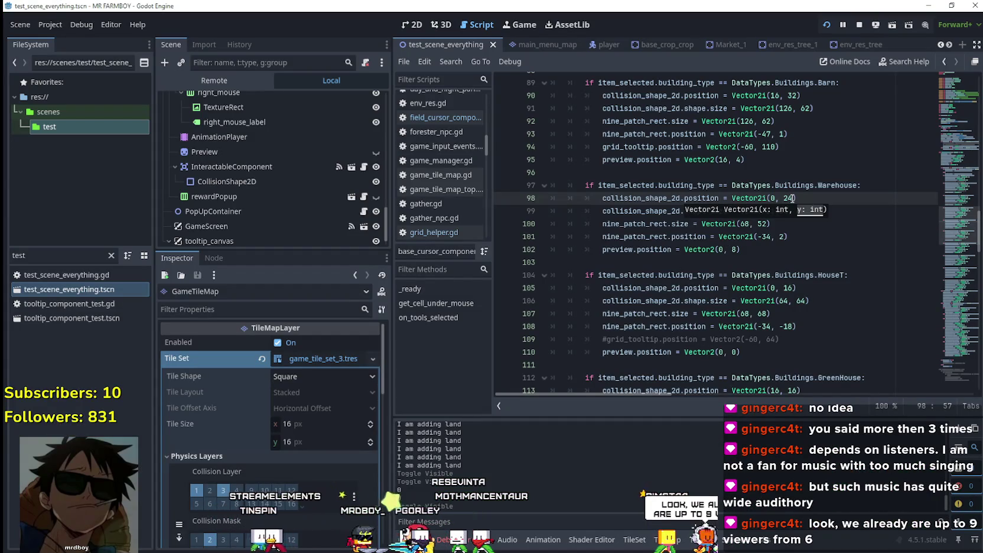
text(28)
click(771, 185)
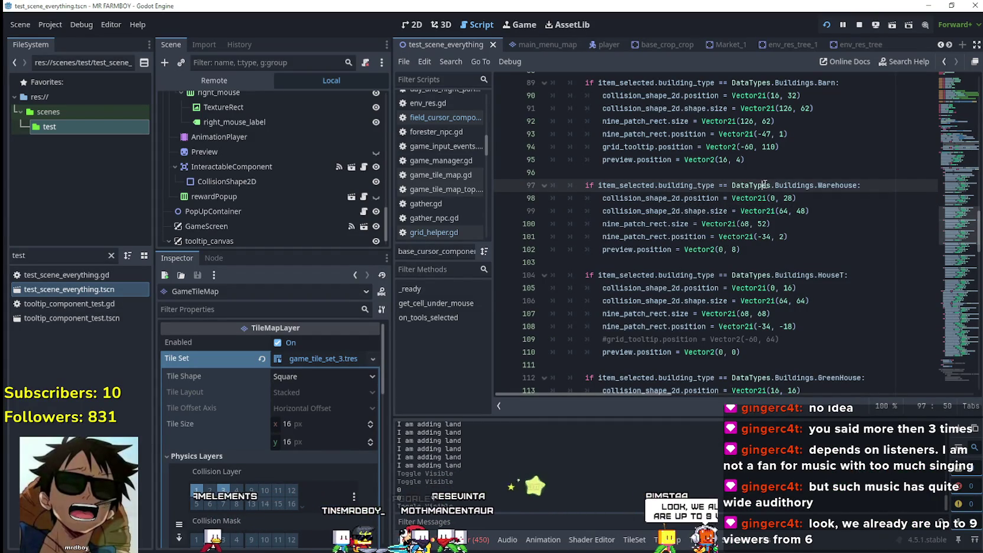
Save the collision offset of 28, run the game, and zoom the camera in and out.
key(ctrl+s)
key(F5)
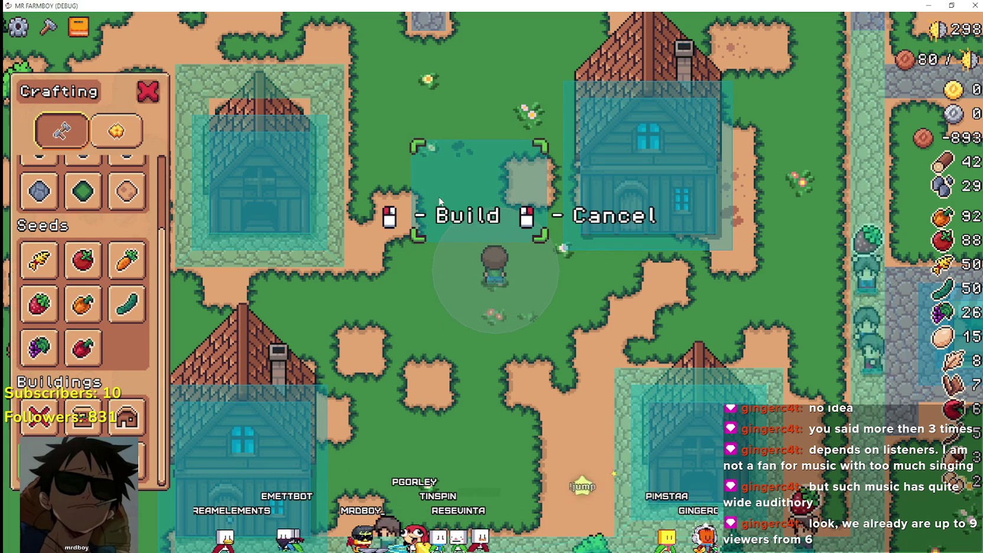
scroll(467, 163, up, 2)
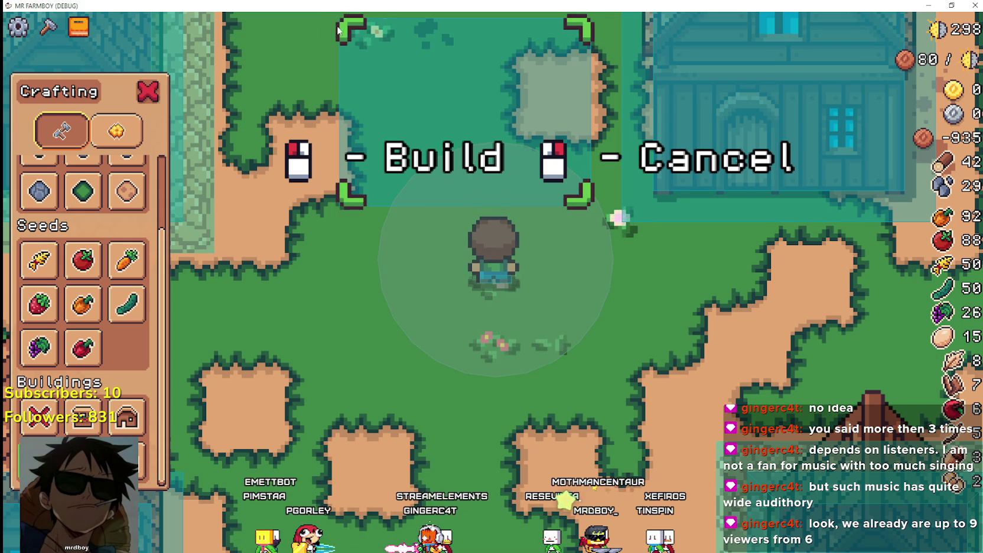
scroll(366, 353, down, 3)
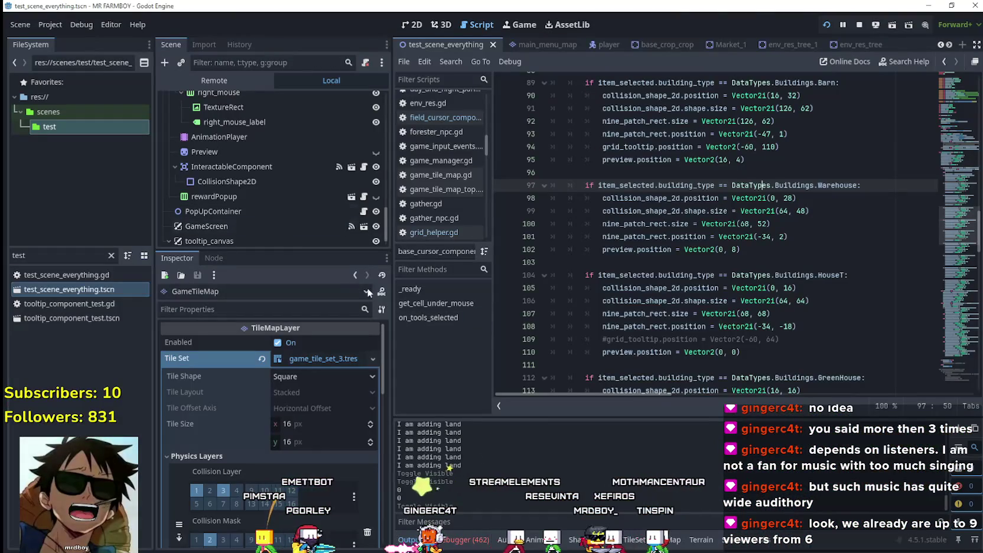
Walk the warehouse preview over grass and beside houses to see where it turns red.
key(alt+Tab)
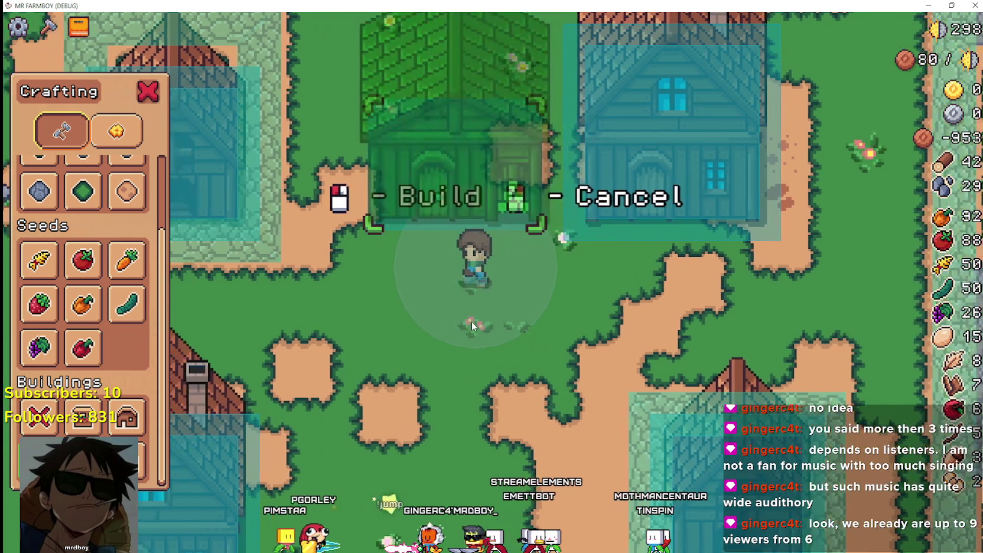
click(472, 321)
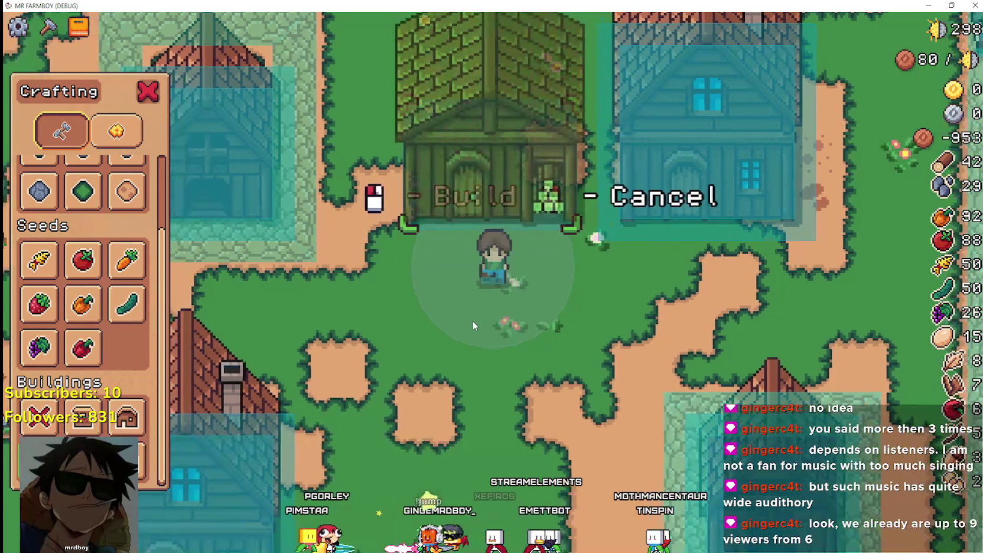
key(s)
key(d)
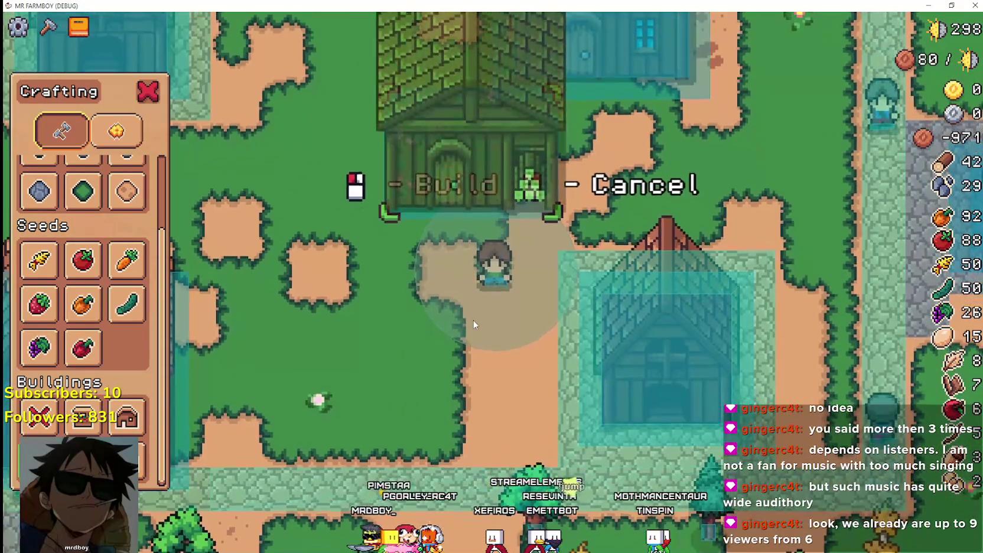
key(w)
key(d)
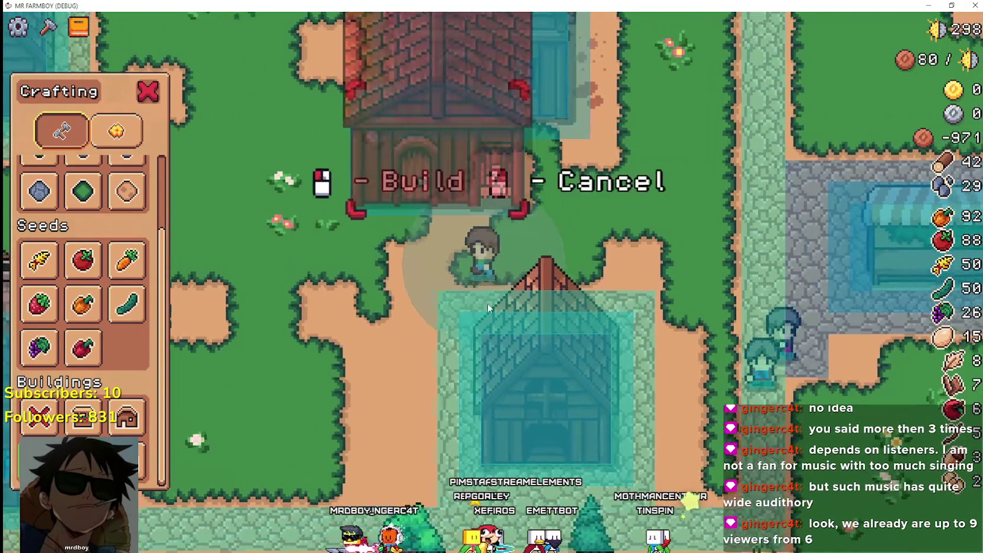
key(w)
key(a)
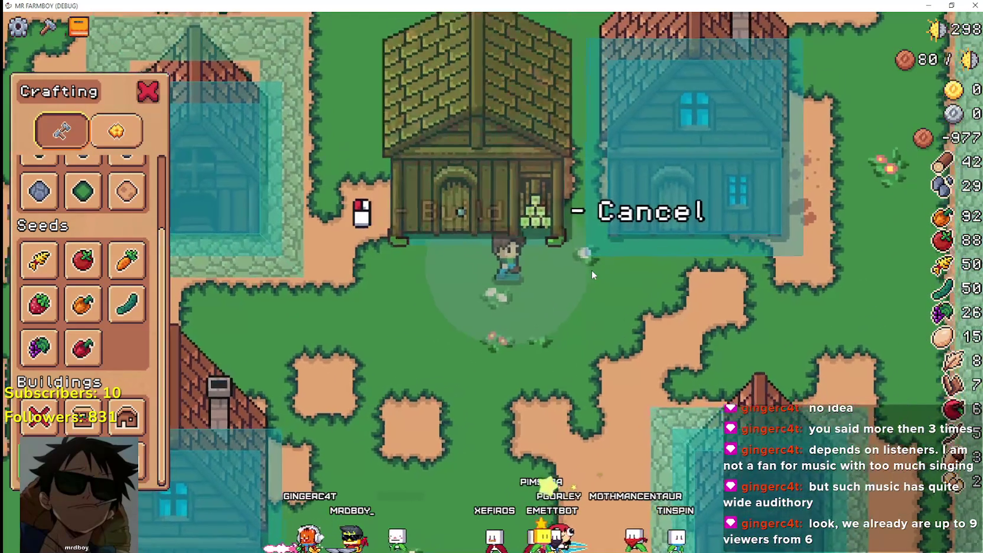
key(a)
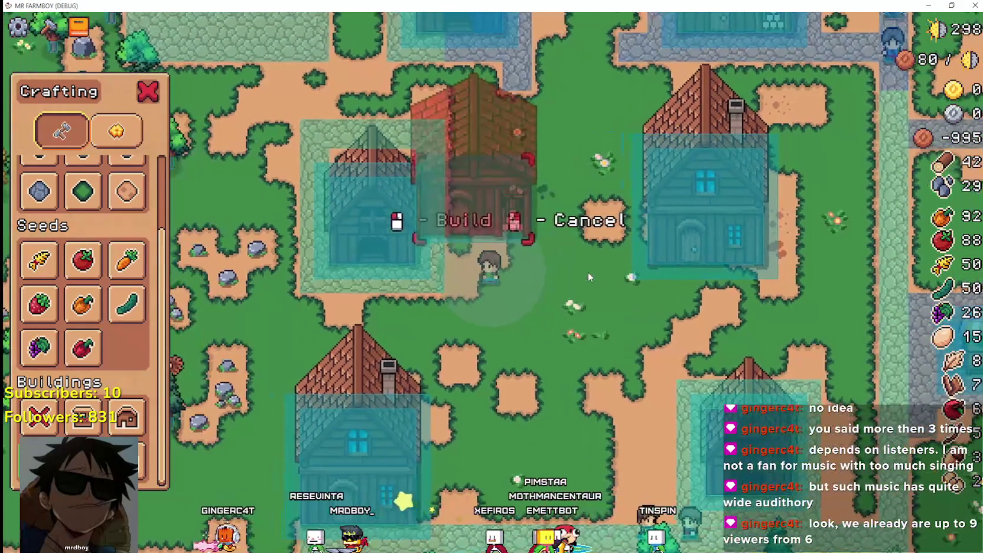
key(a)
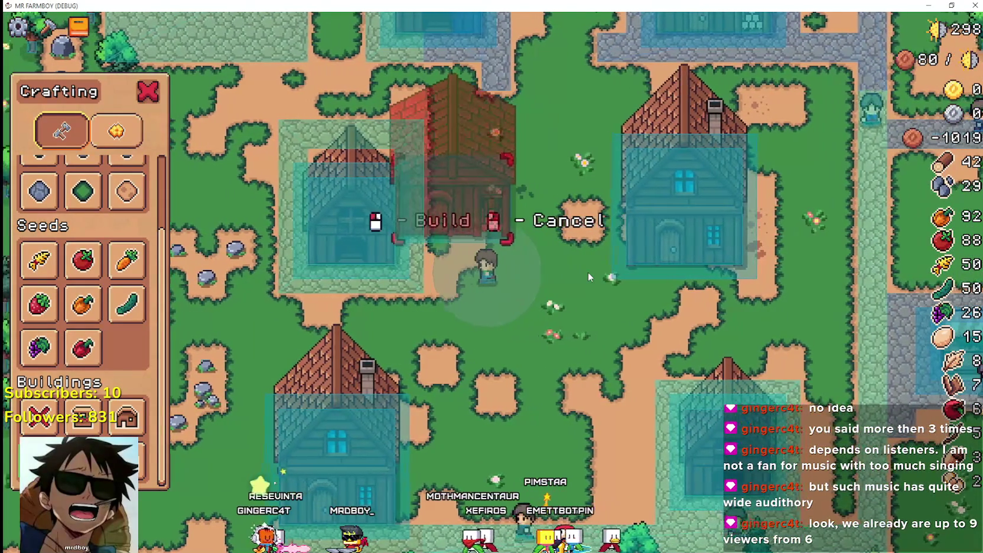
key(s)
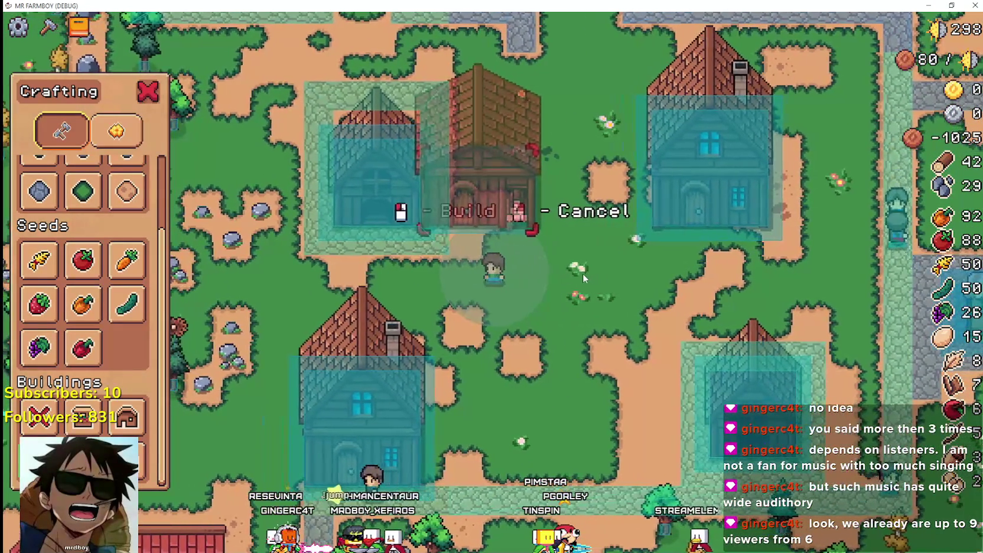
key(d)
Test the preview near the neighbouring house and path, then build the warehouse between the houses.
scroll(579, 274, up, 2)
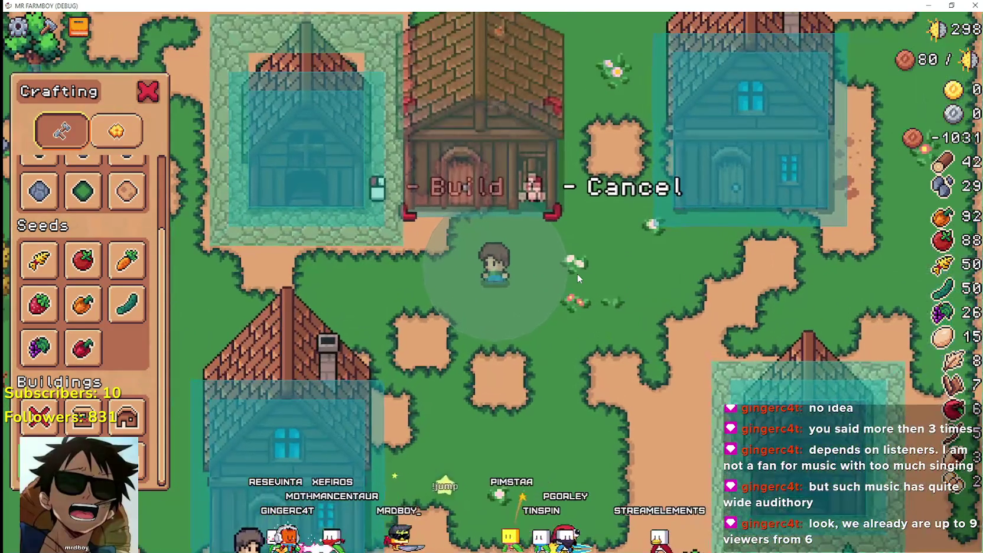
key(d)
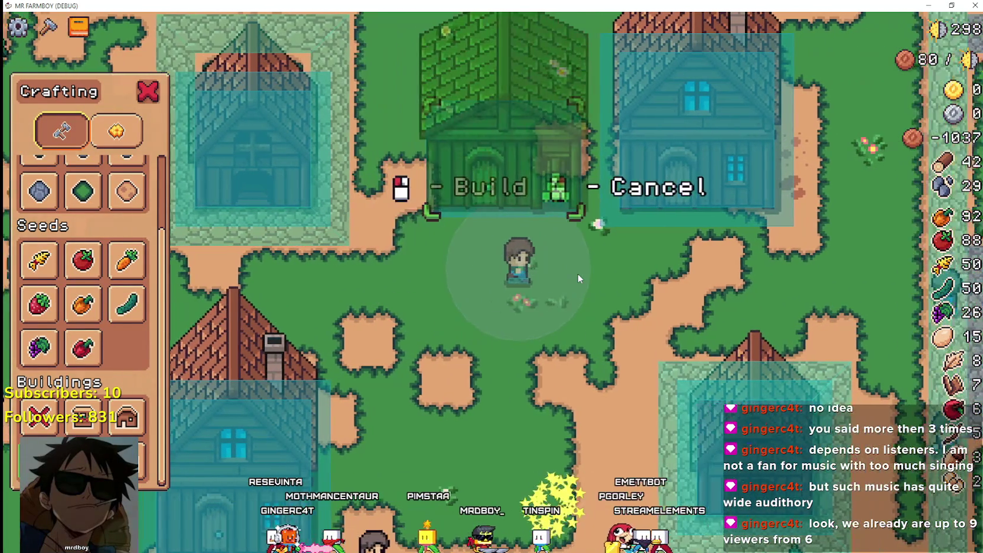
scroll(588, 264, up, 2)
key(w)
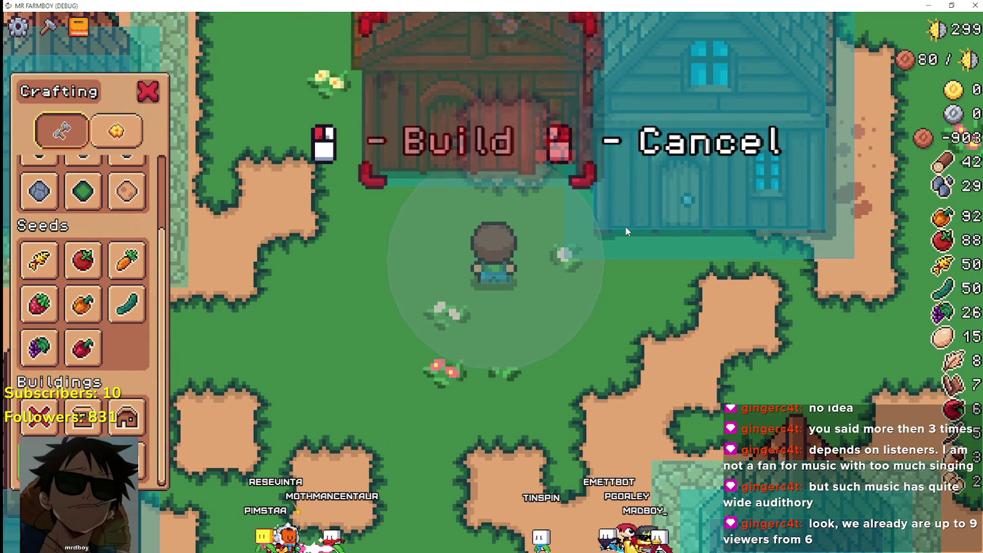
key(d)
key(w)
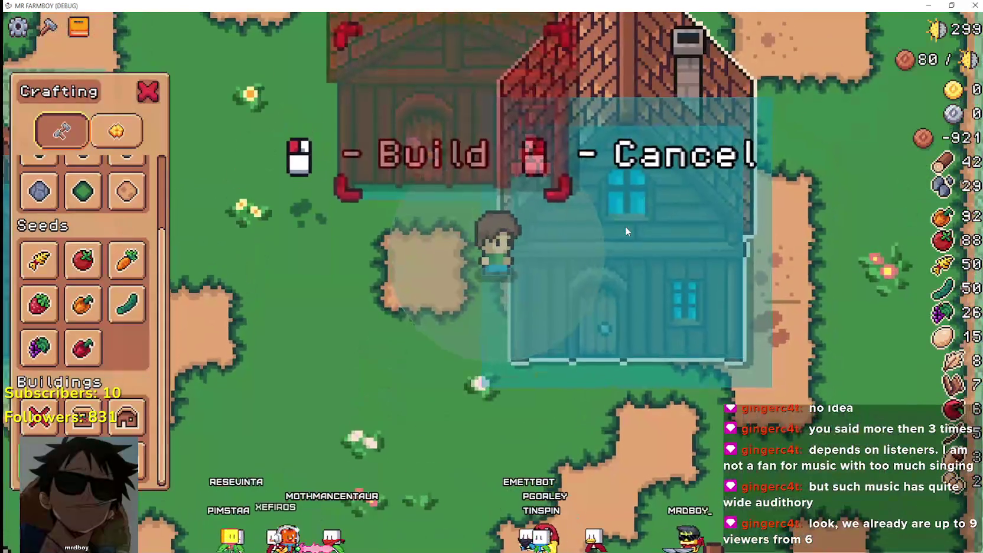
key(w)
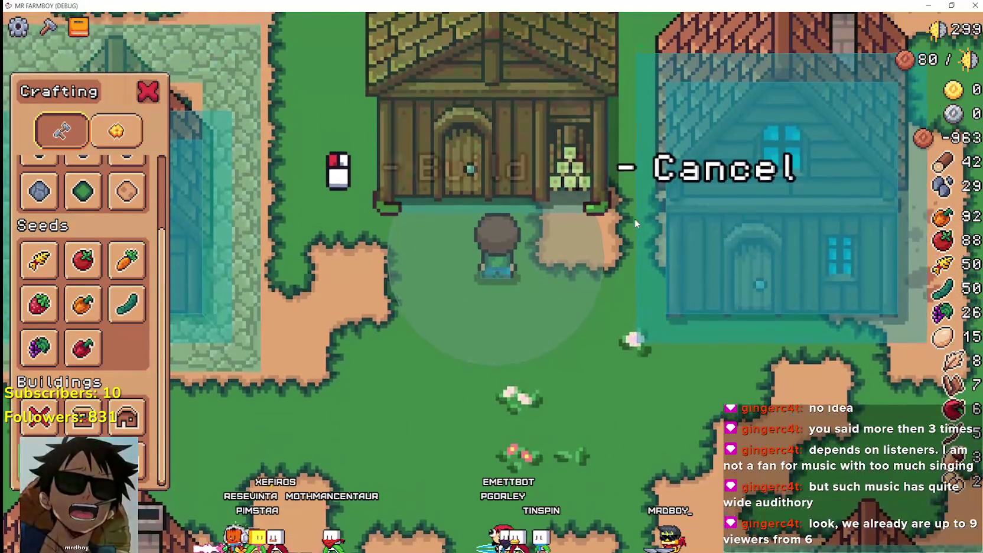
key(d)
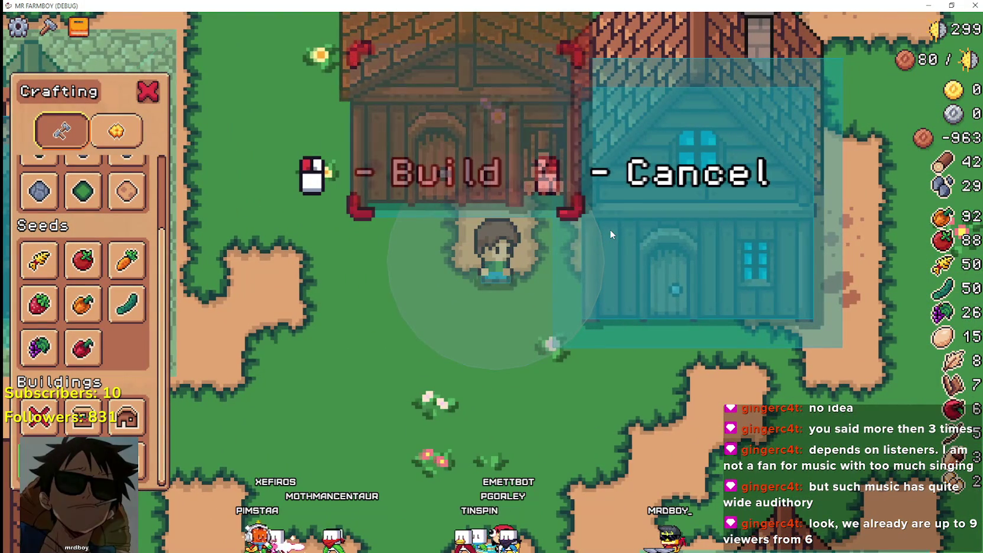
key(a)
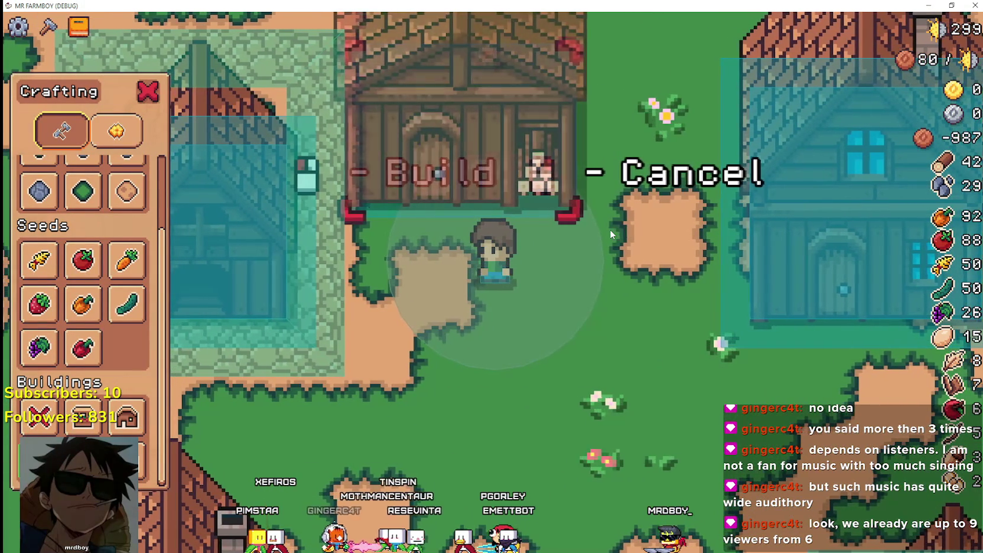
scroll(604, 234, down, 5)
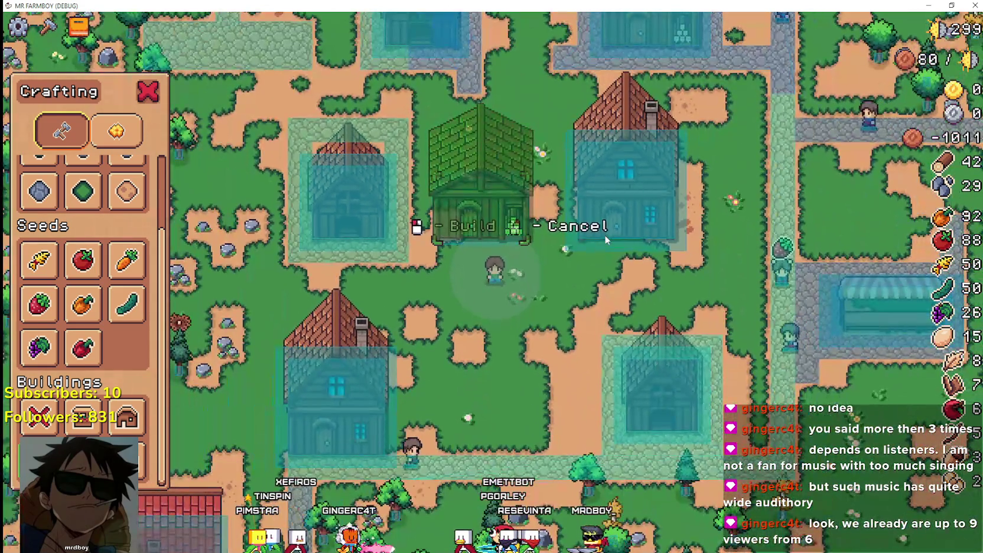
key(d)
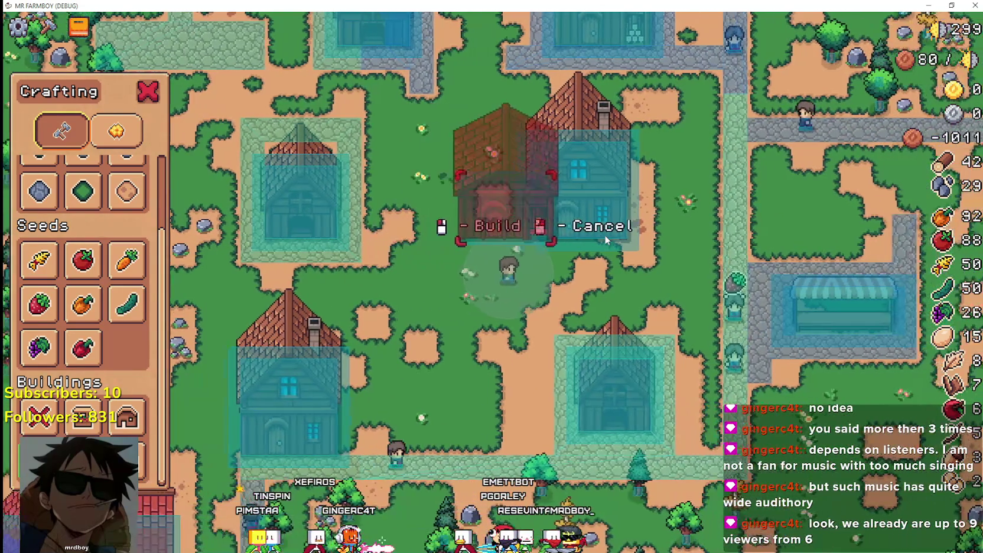
key(s)
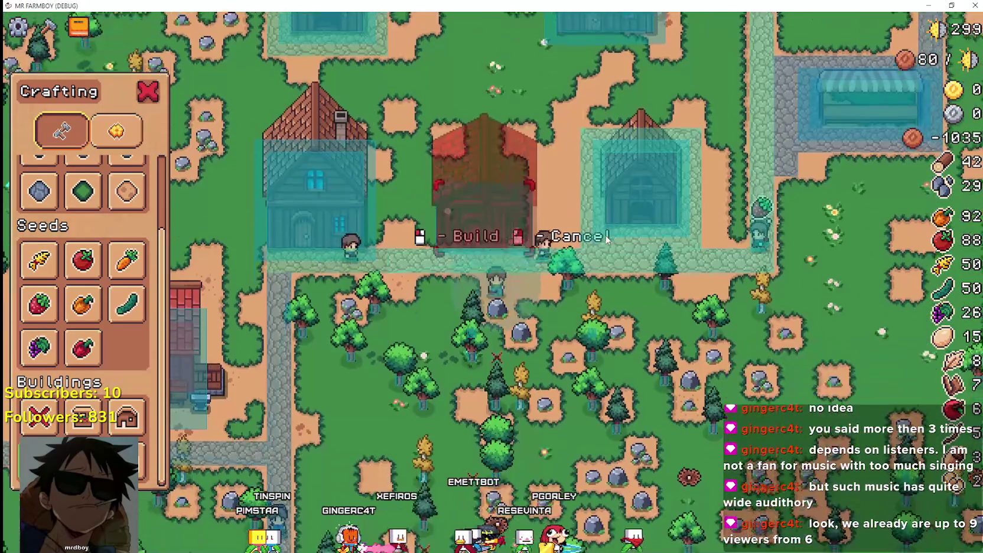
key(w)
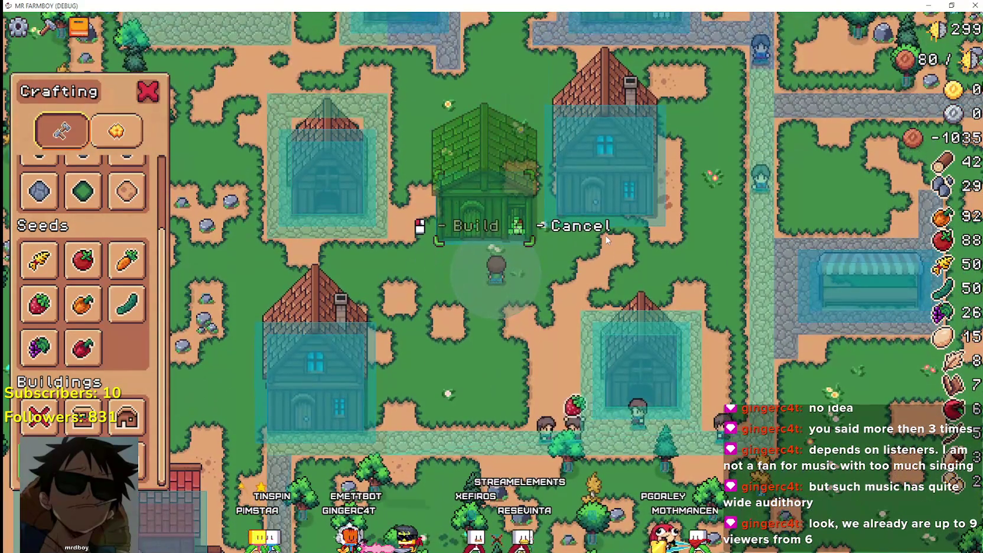
click(607, 239)
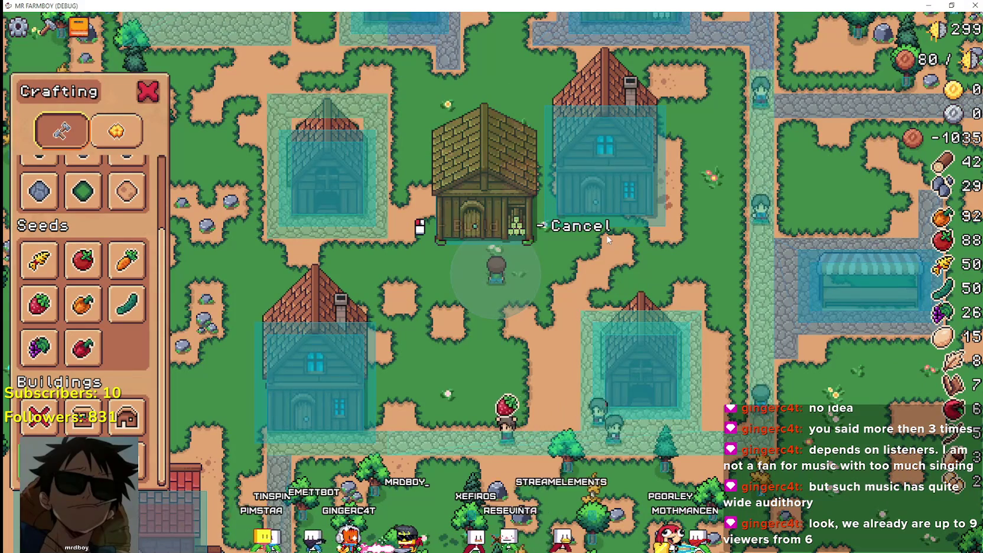
key(alt+Tab)
click(730, 173)
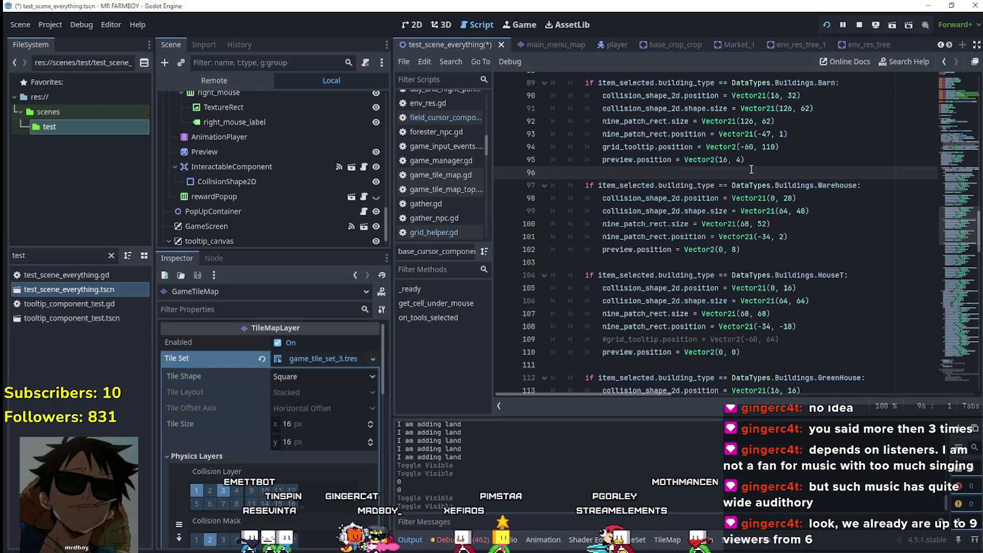
Review the Warehouse preview position line and its condition, then relaunch the game.
click(795, 252)
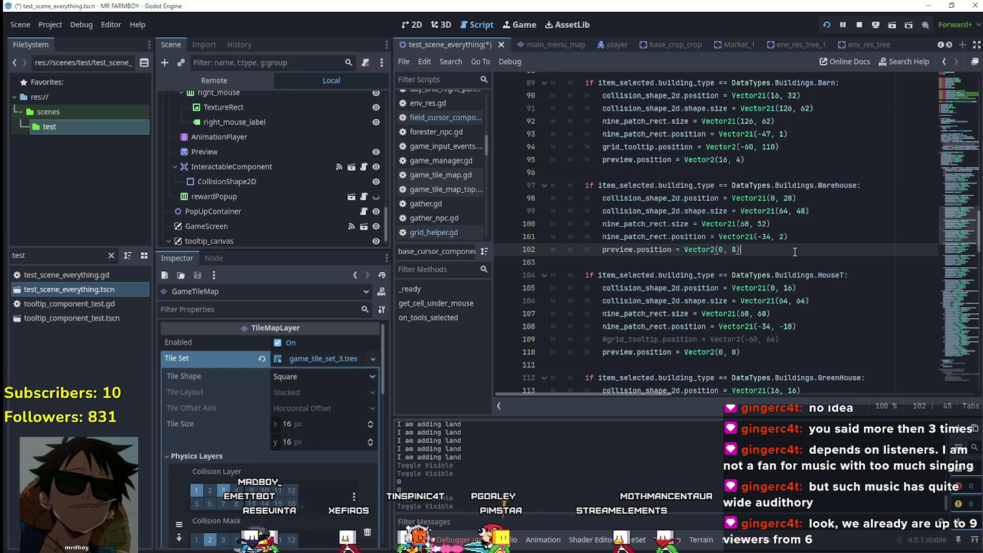
double_click(837, 186)
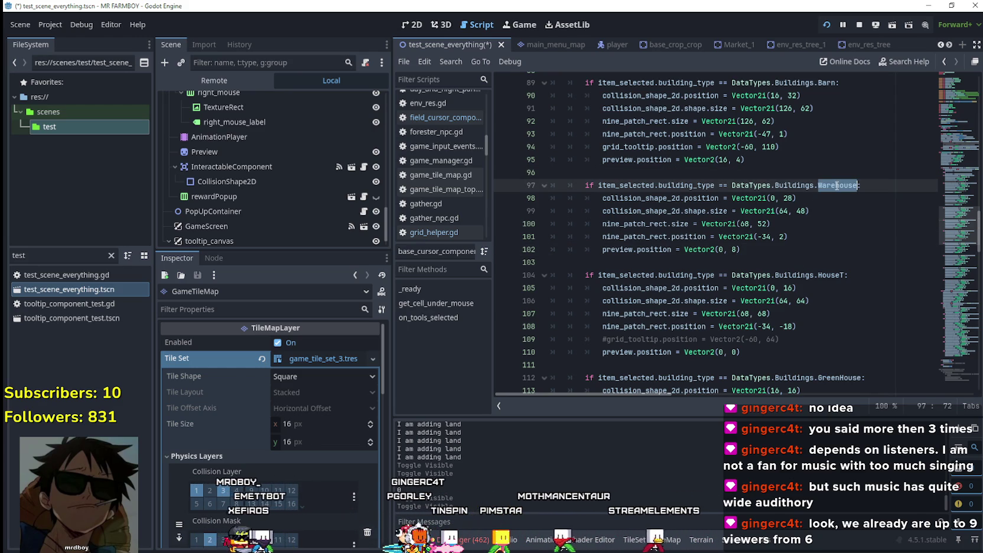
click(734, 250)
key(F6)
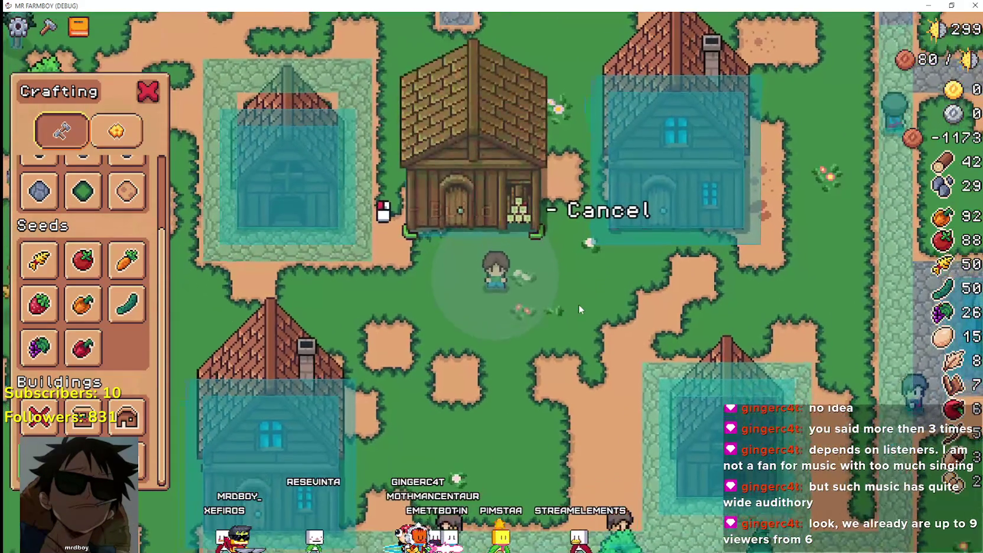
Walk the warehouse preview past the houses and build warehouses in the gap between them.
key(d)
key(a)
key(d)
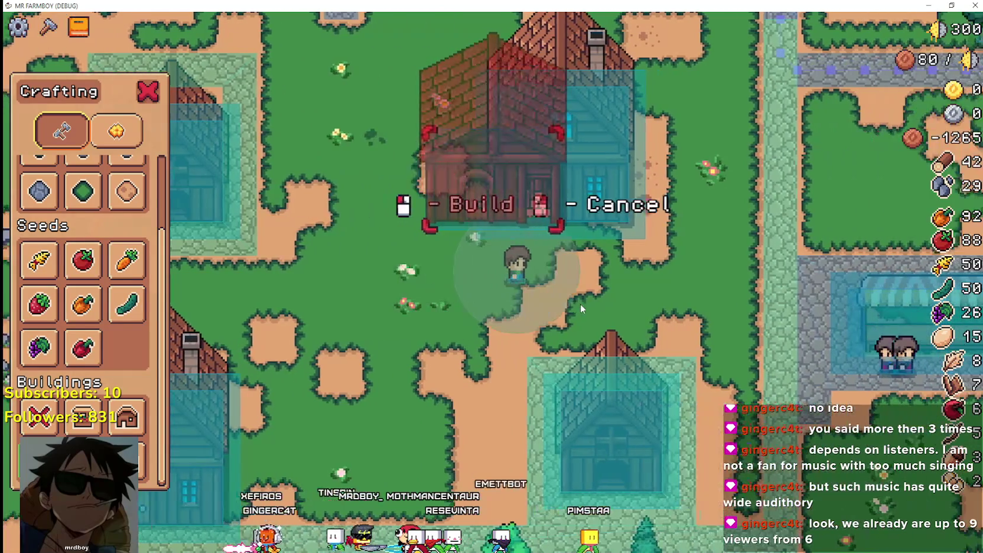
key(d)
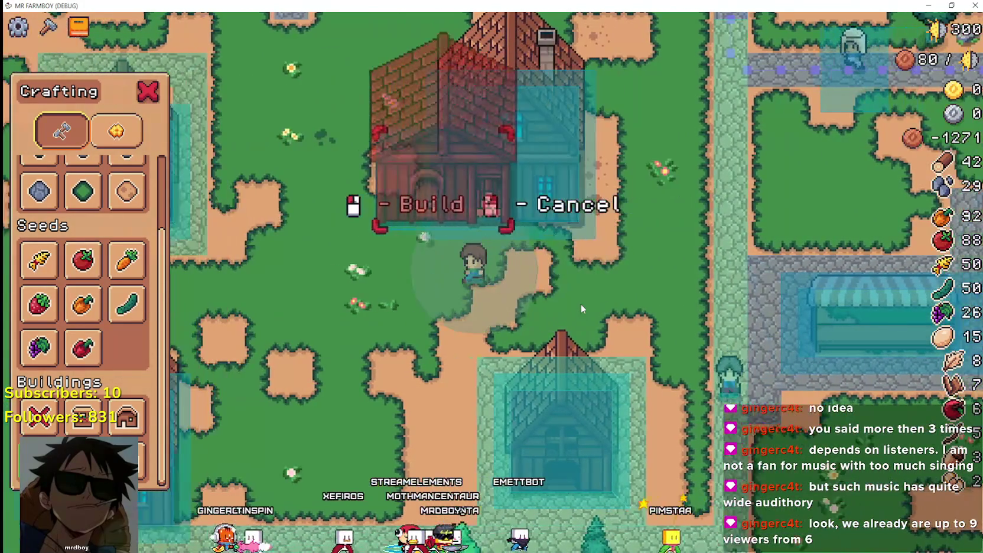
key(a)
click(581, 304)
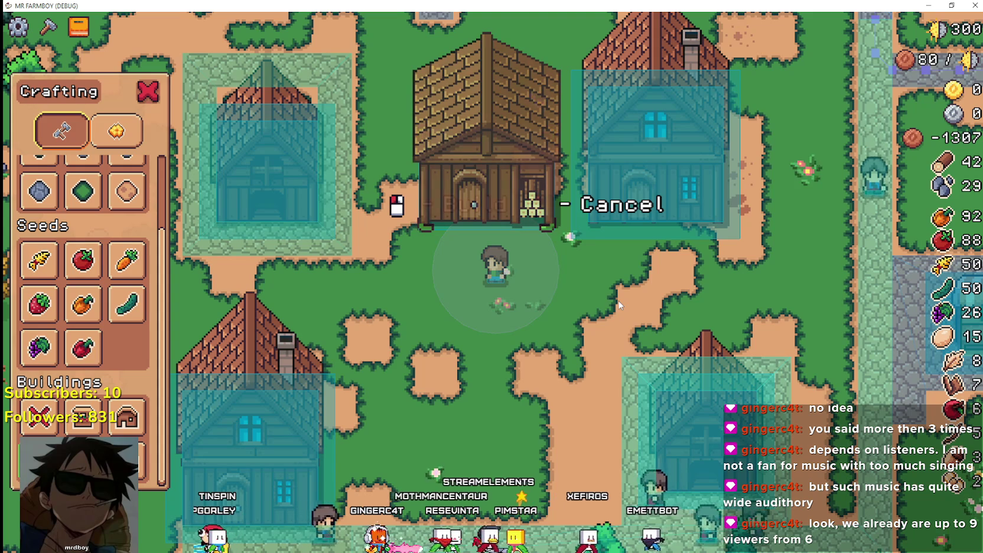
click(619, 304)
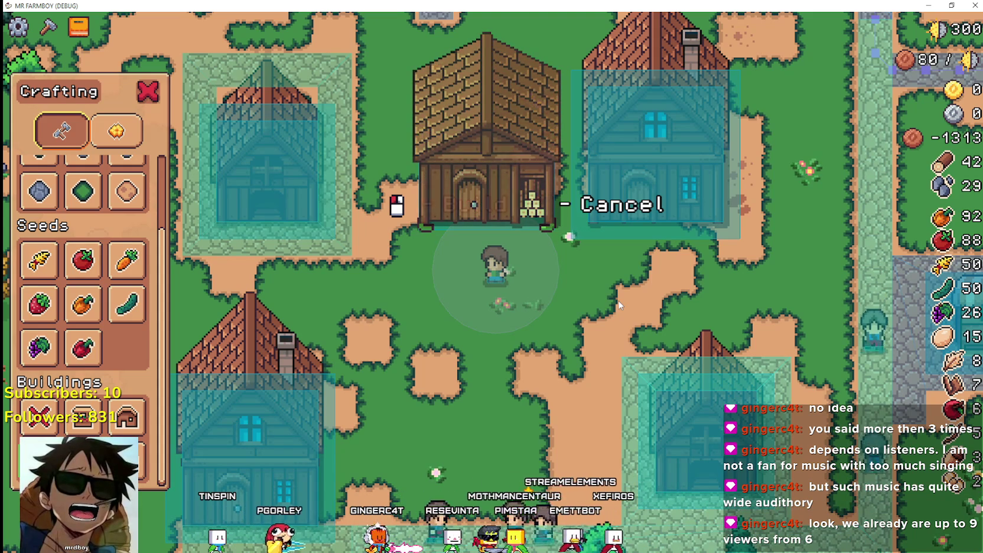
click(619, 305)
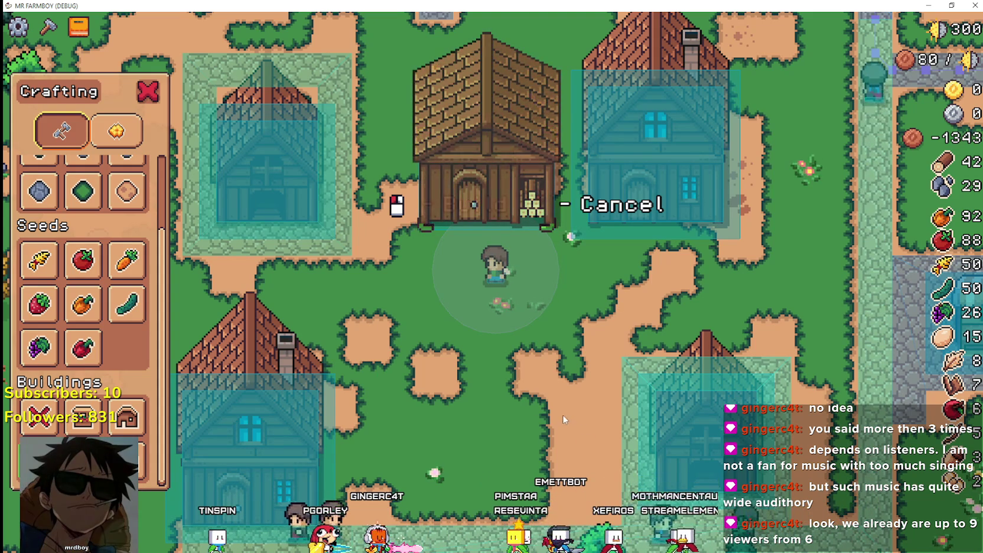
Move the preview across the wooden house, try placing it there, then return to a valid spot.
key(s)
key(a)
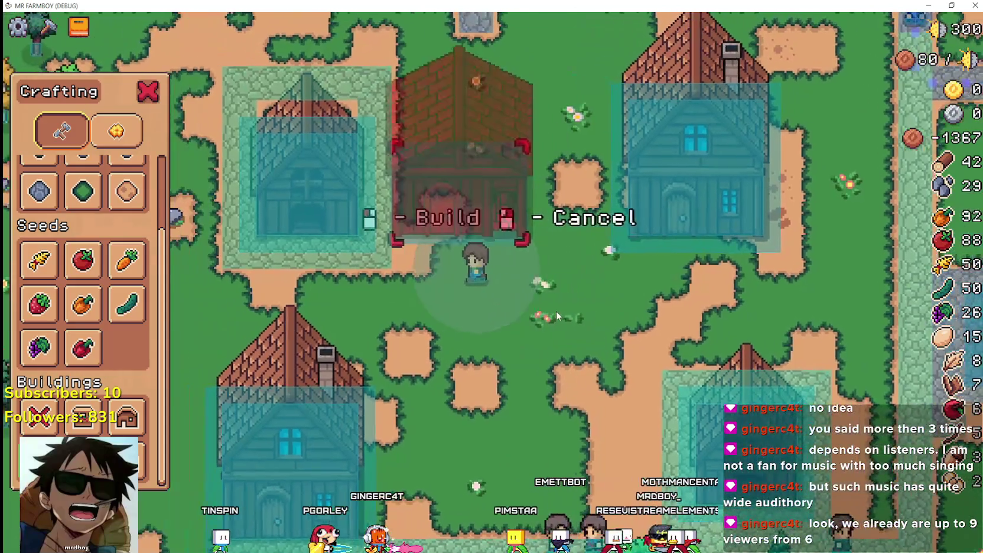
key(a)
key(d)
click(469, 365)
key(w)
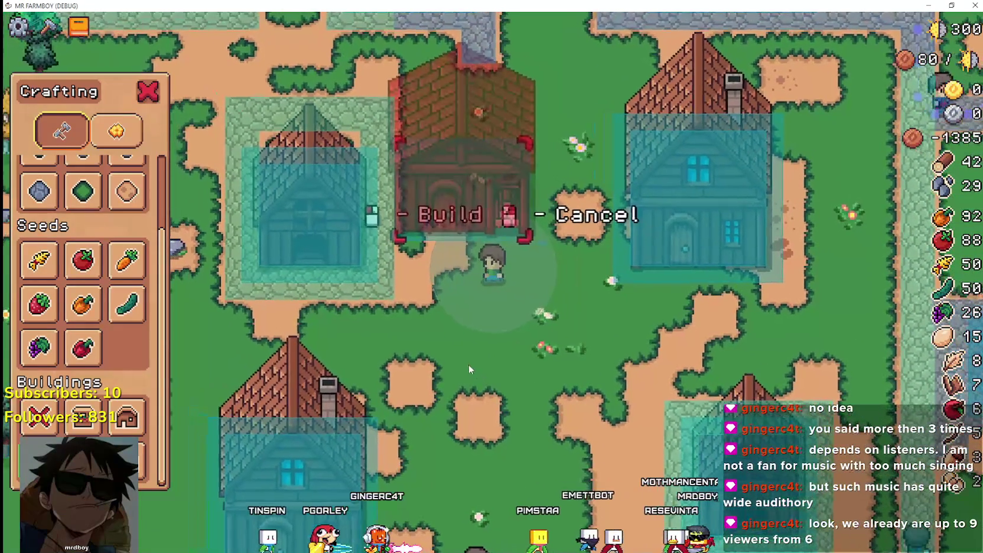
key(d)
key(s)
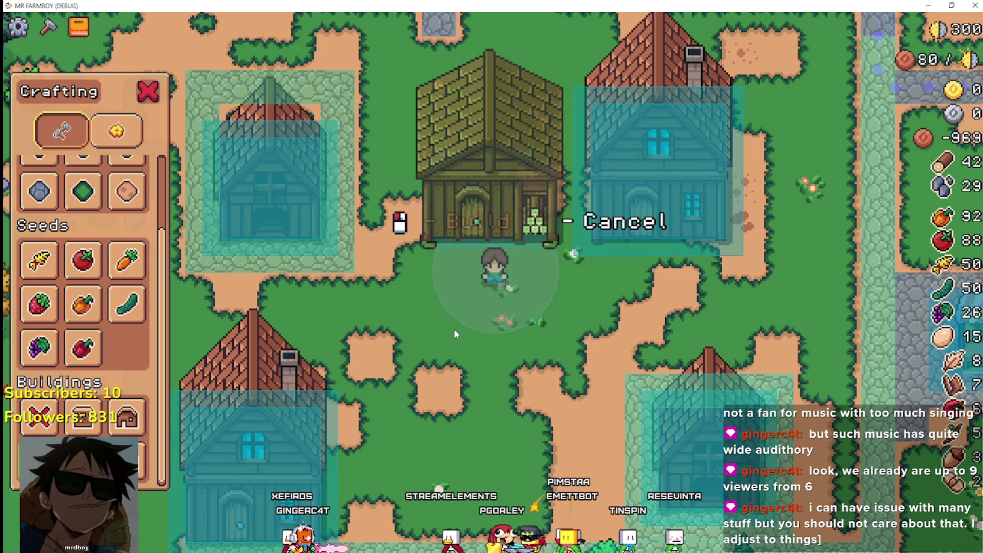
mouse_move(126, 417)
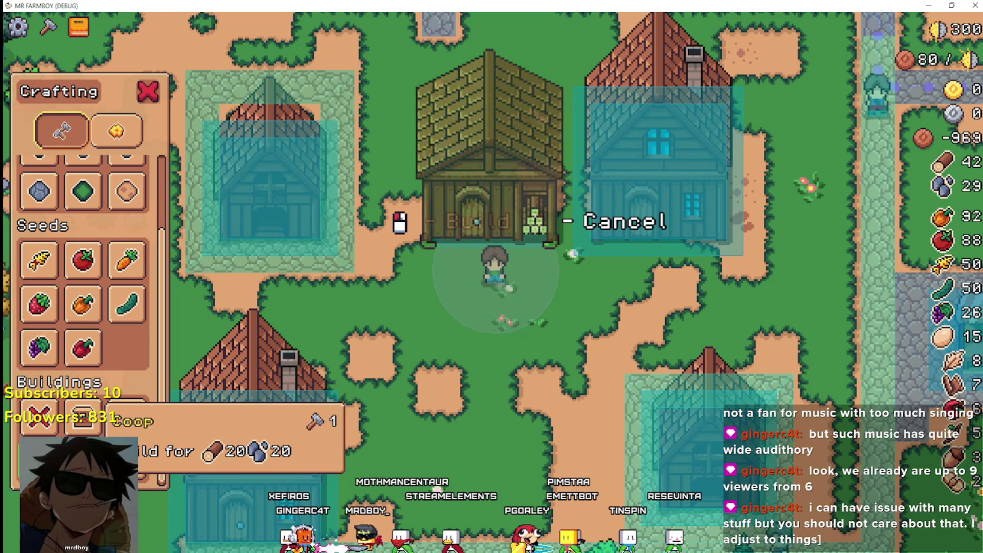
Select and review the Warehouse collision and preview lines 98–102 in the placement script.
key(alt+Tab)
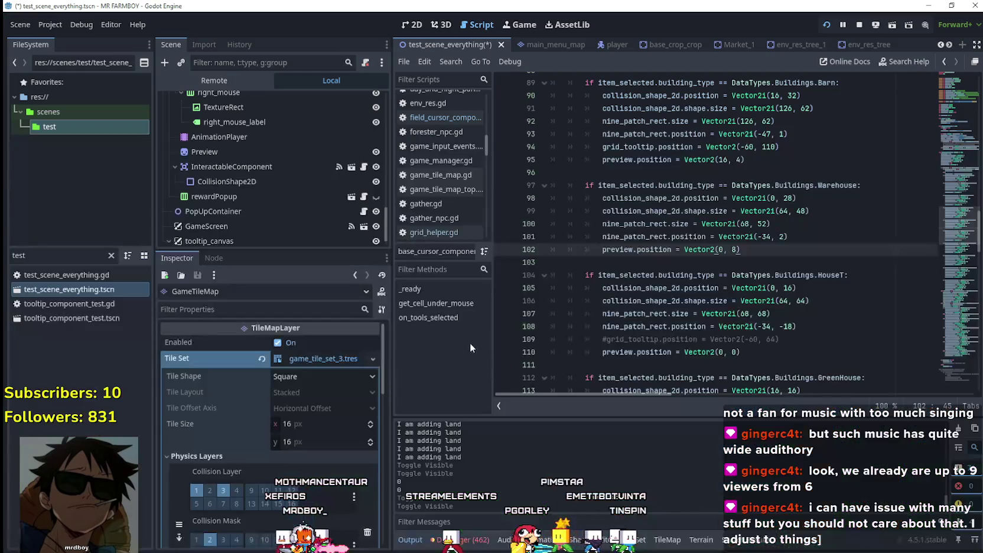
click(743, 260)
mouse_move(777, 251)
mouse_down()
mouse_move(615, 250)
mouse_move(811, 195)
mouse_move(806, 264)
mouse_up()
click(799, 249)
Walk the warehouse preview toward the stone path and place the warehouse where it turns green.
key(alt+Tab)
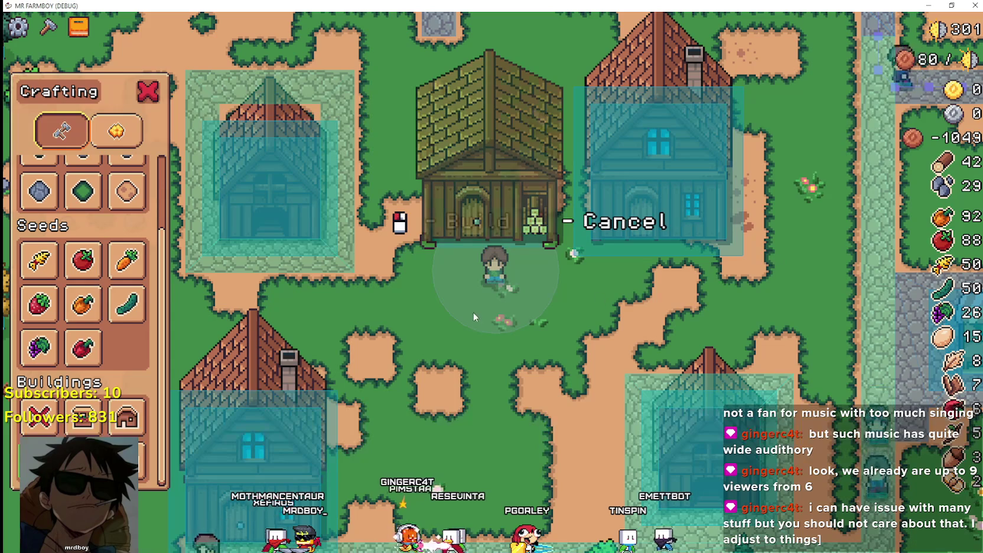
key(s)
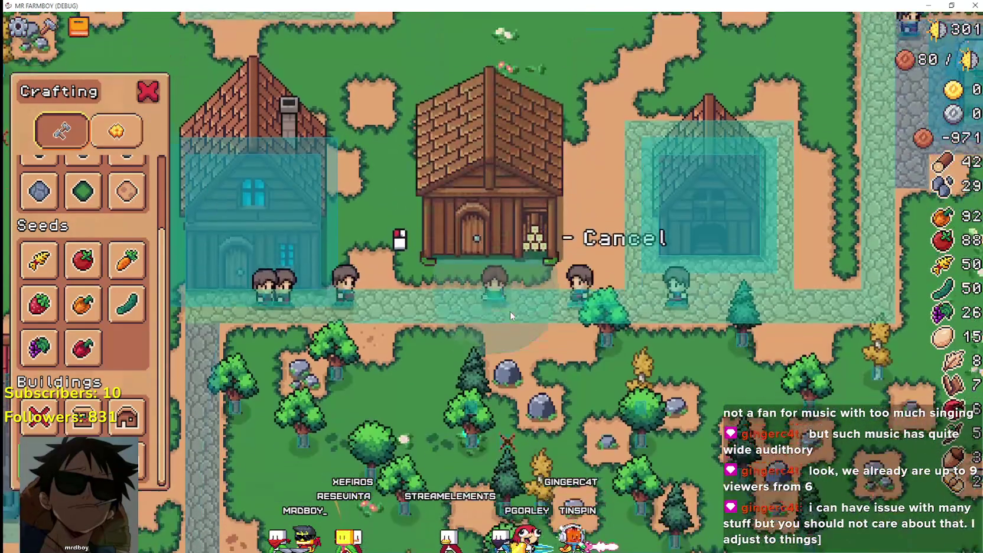
key(s)
scroll(510, 311, up, 3)
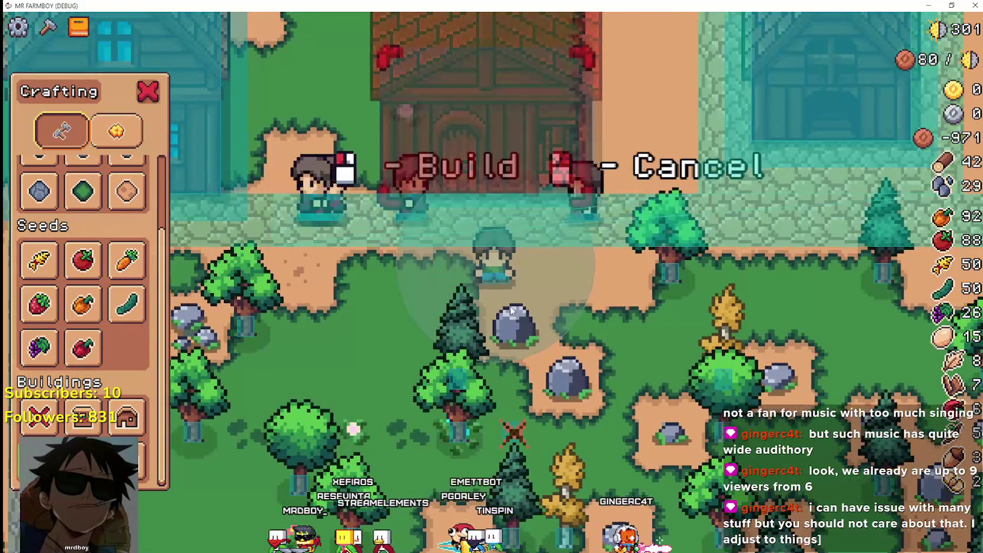
key(w)
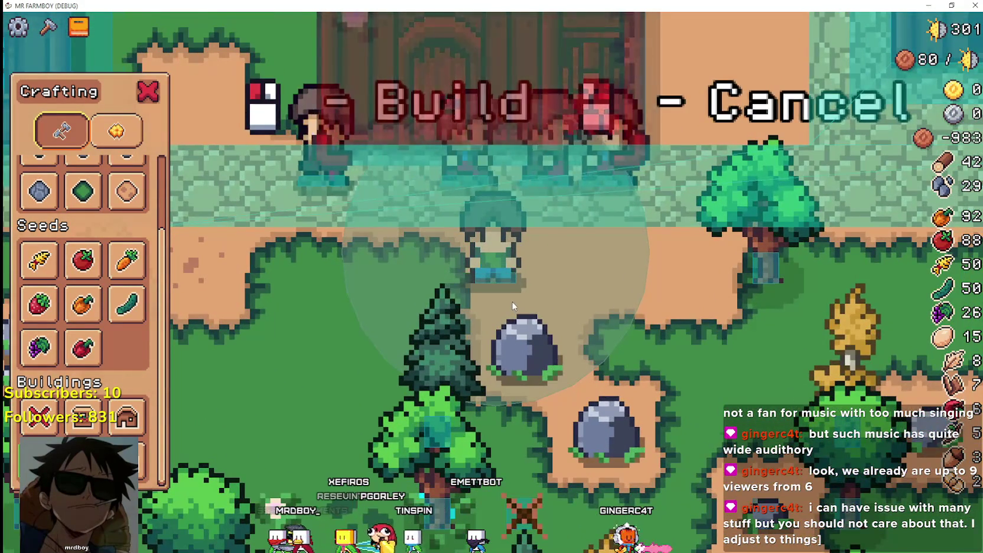
key(w)
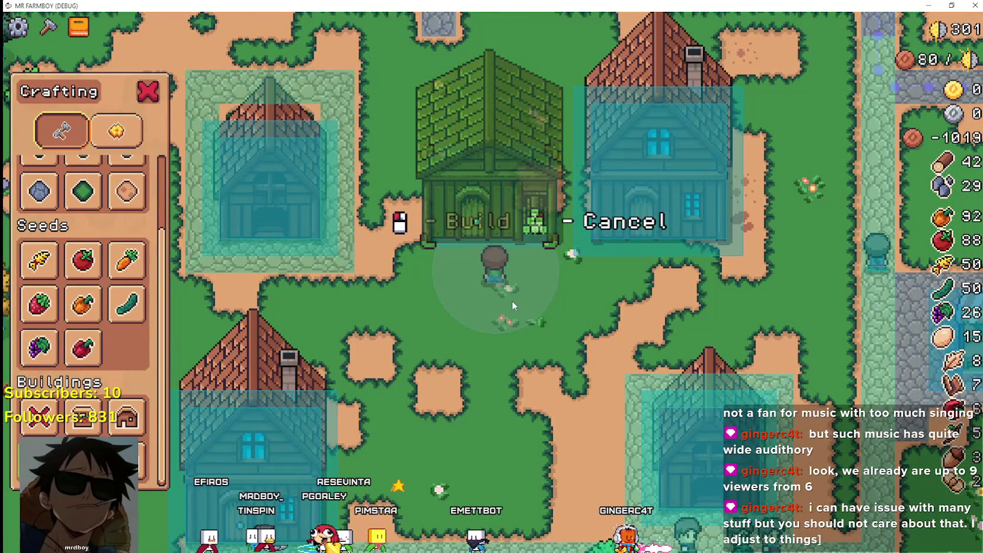
key(s)
key(s)
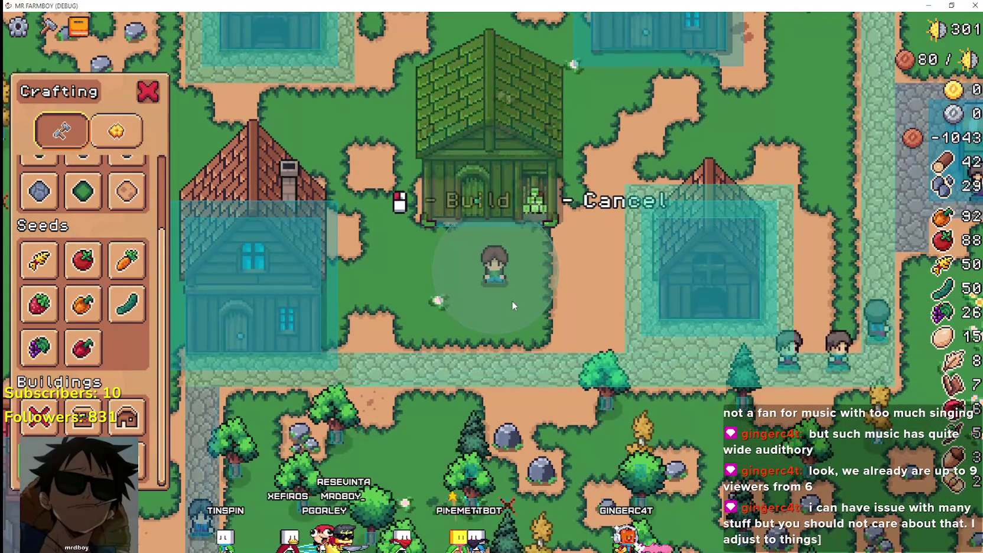
click(516, 253)
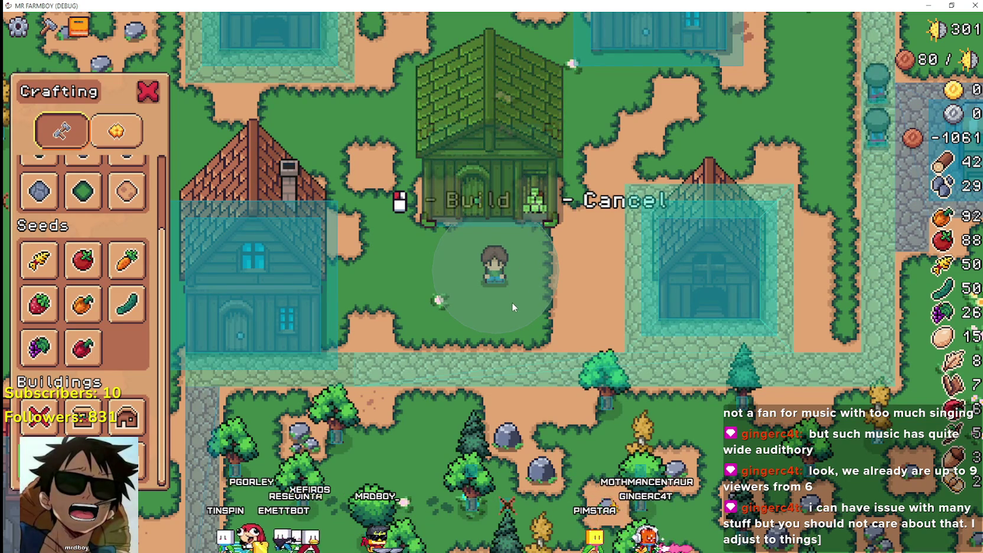
Test the preview left and right along the sand path beside the wooden house.
scroll(509, 303, up, 5)
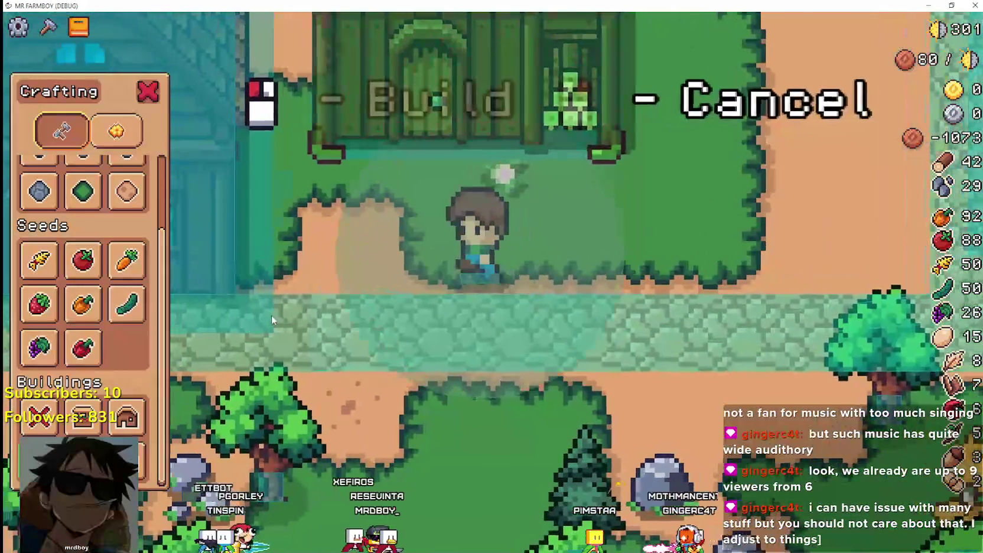
key(a)
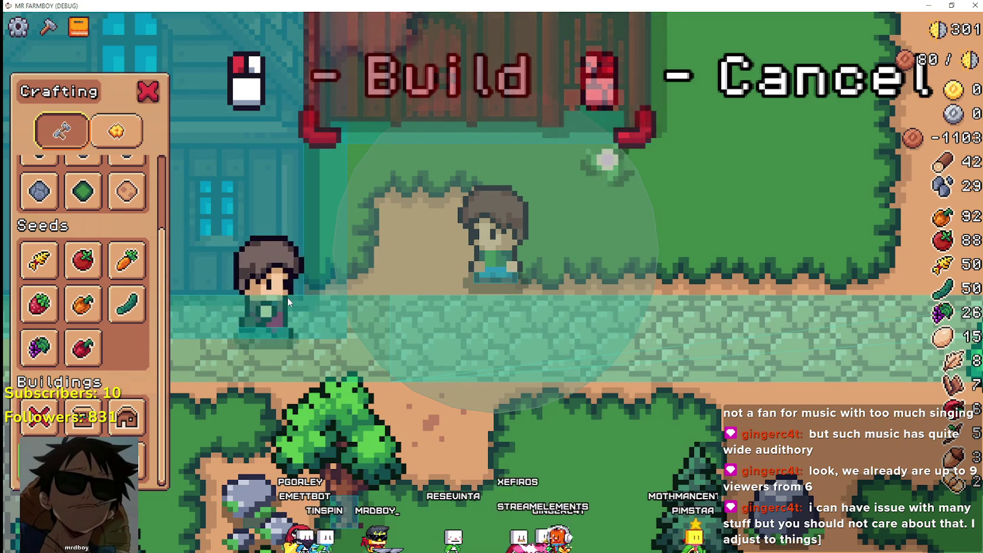
scroll(288, 297, down, 2)
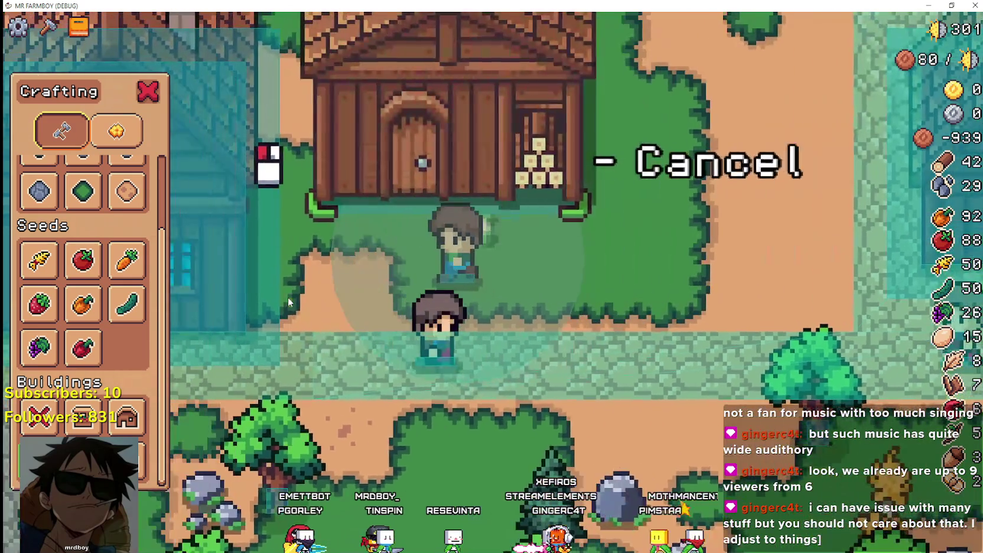
key(d)
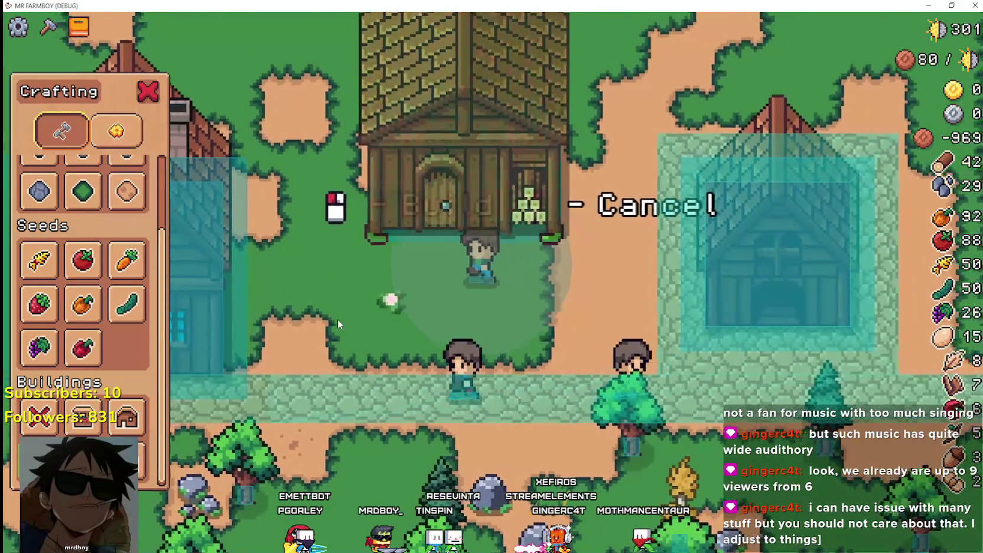
key(a)
scroll(337, 319, up, 3)
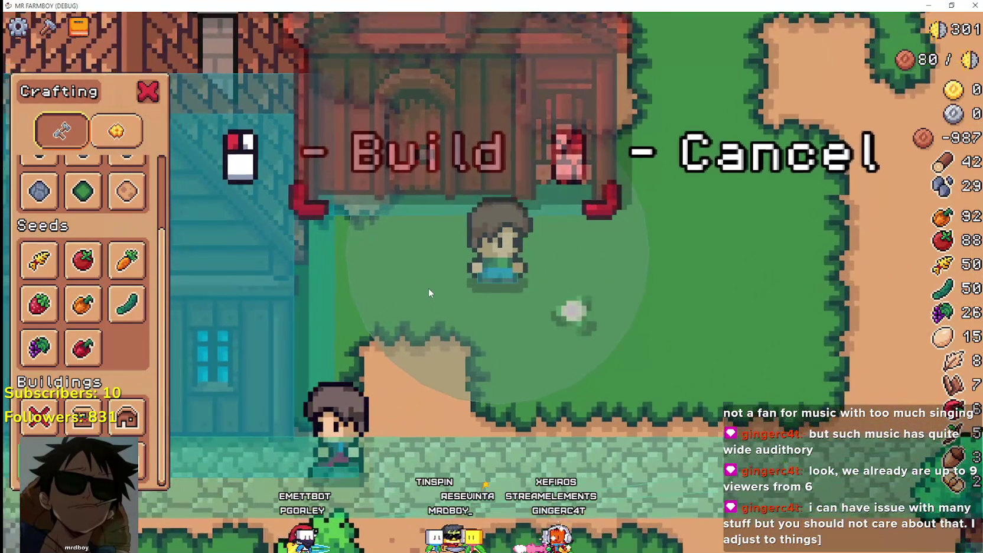
key(s)
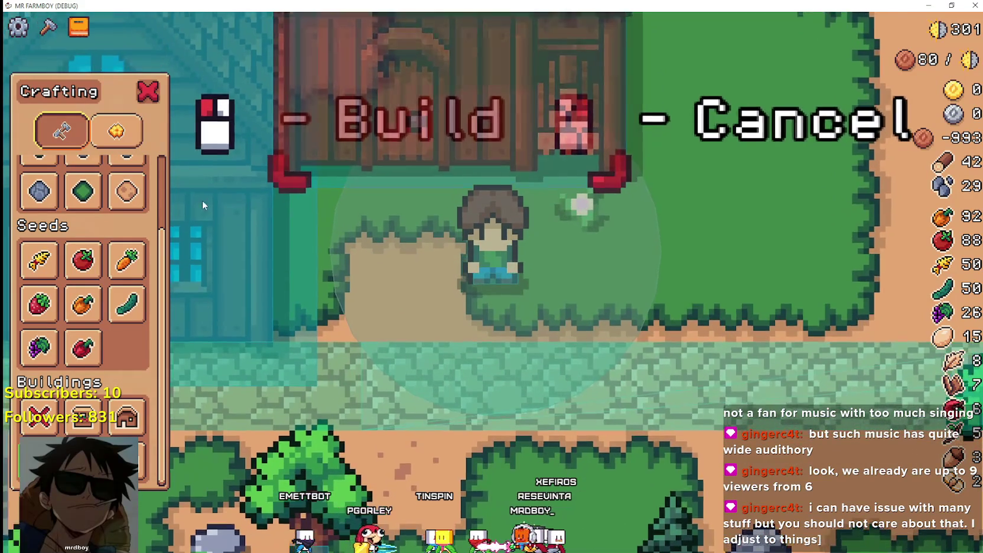
scroll(328, 218, up, 2)
key(a)
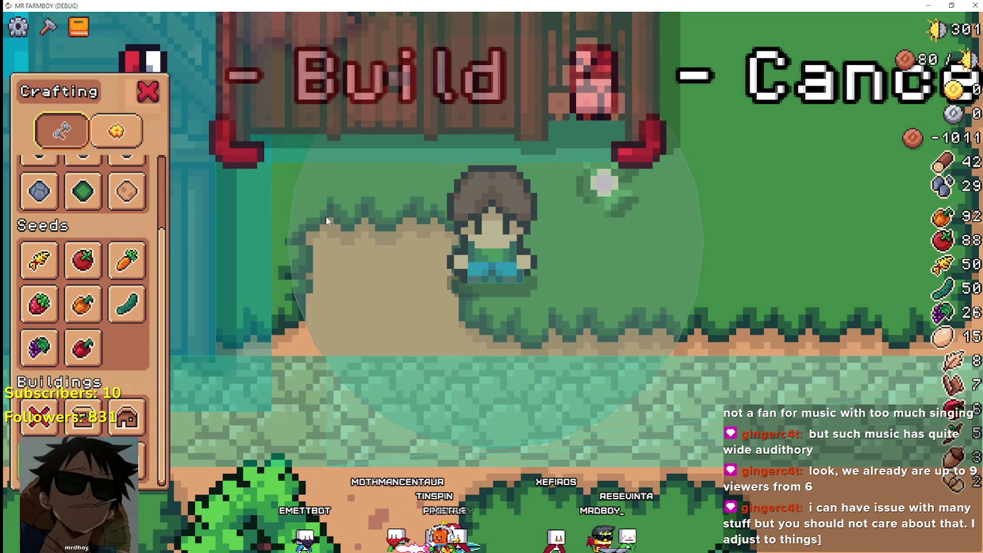
Walk the preview across the cobblestone path and back up beside the house, then return to the script.
scroll(325, 217, up, 1)
key(s)
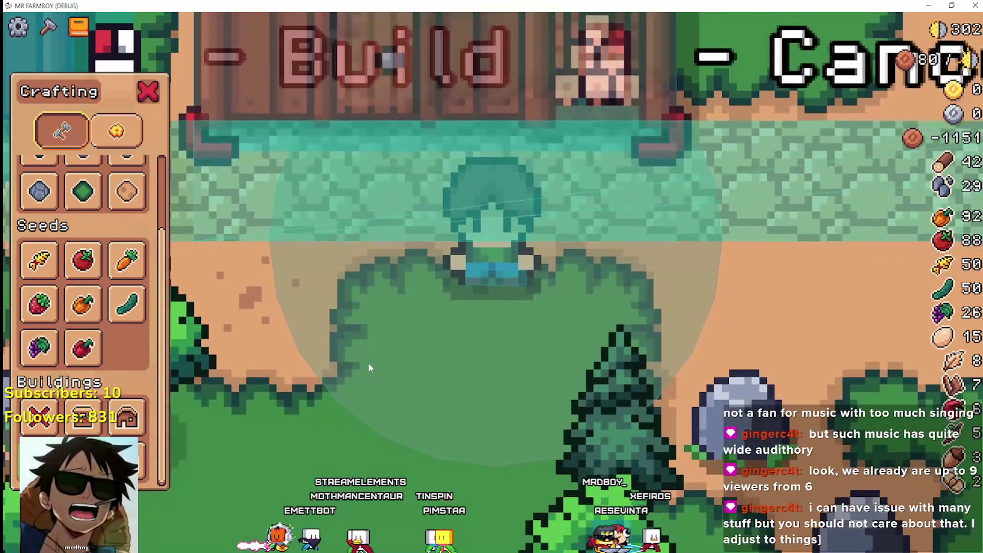
scroll(367, 359, down, 1)
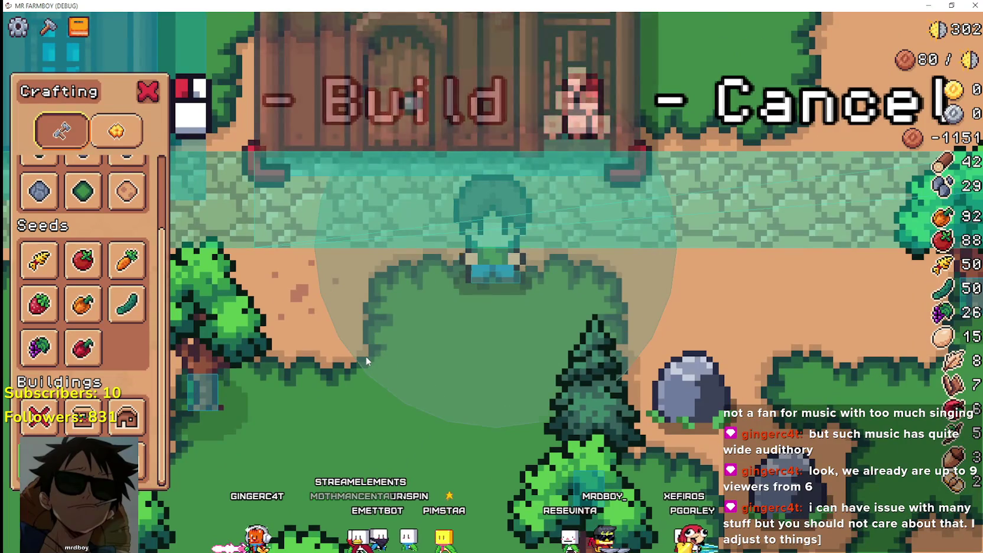
key(w)
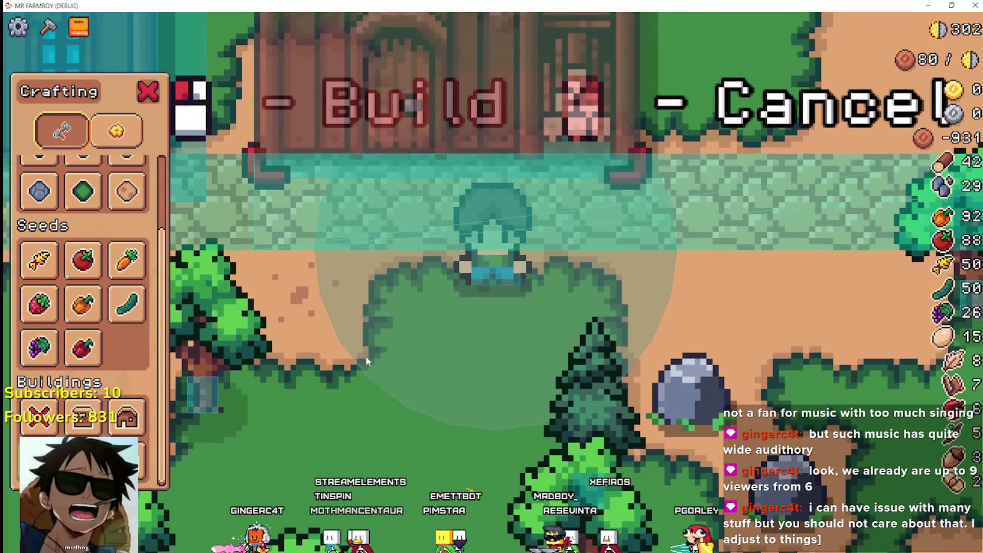
scroll(375, 351, down, 1)
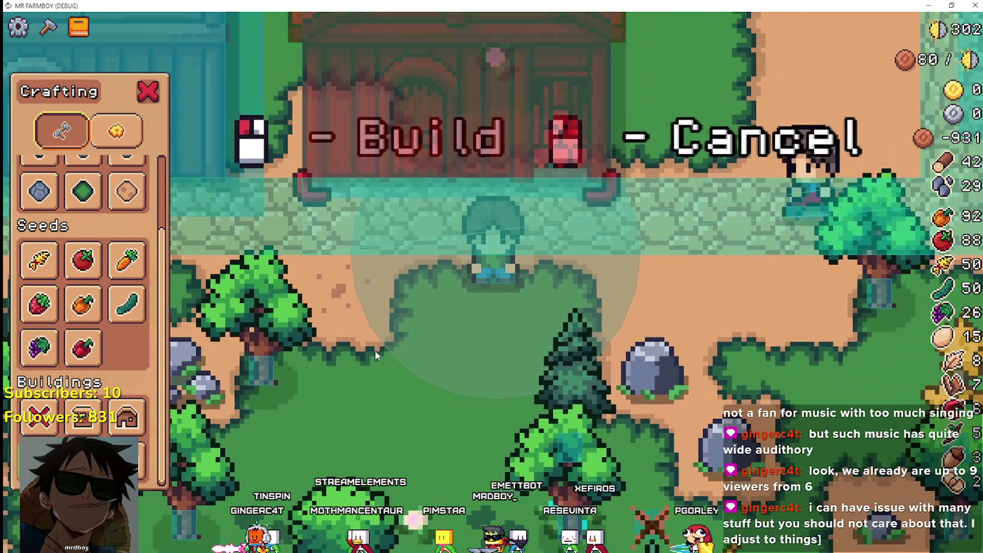
key(w)
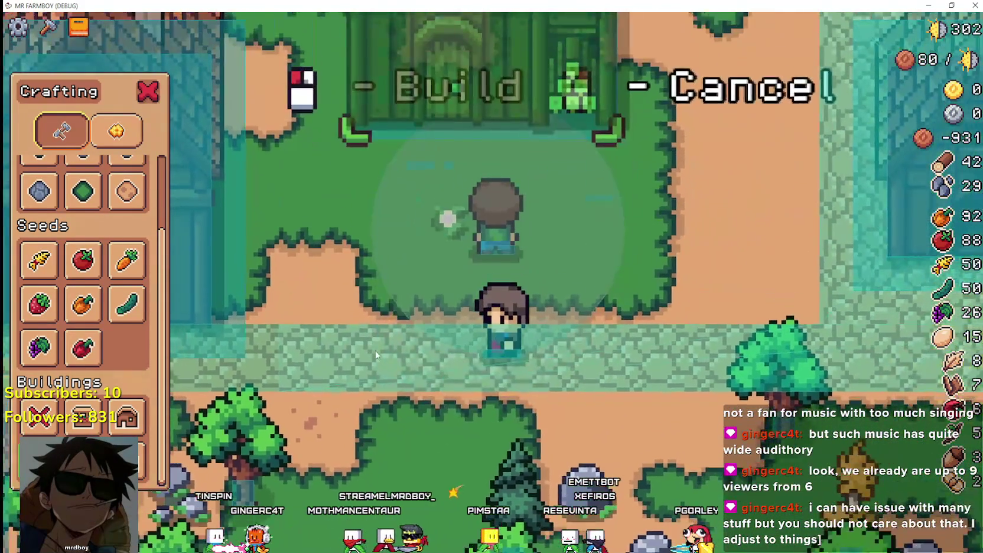
key(a)
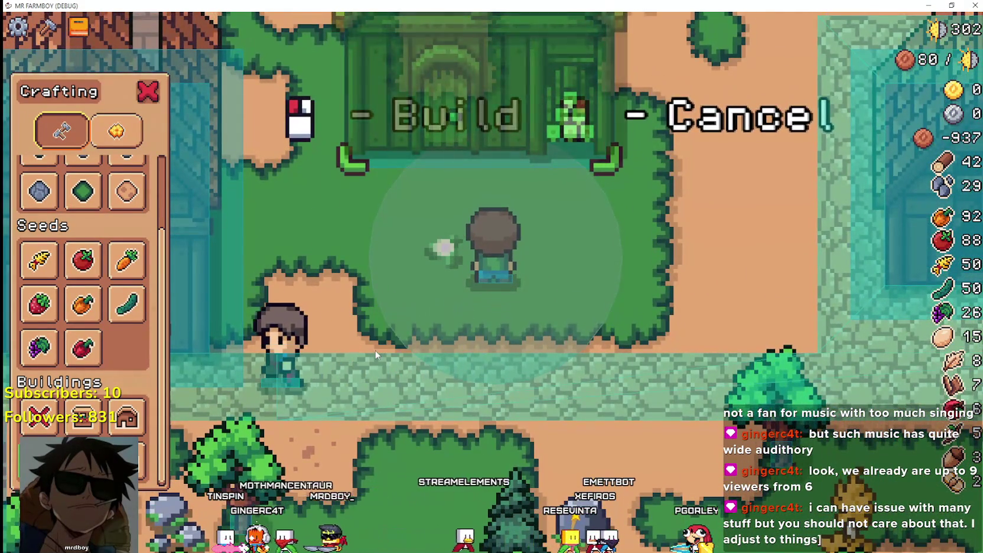
scroll(376, 355, down, 2)
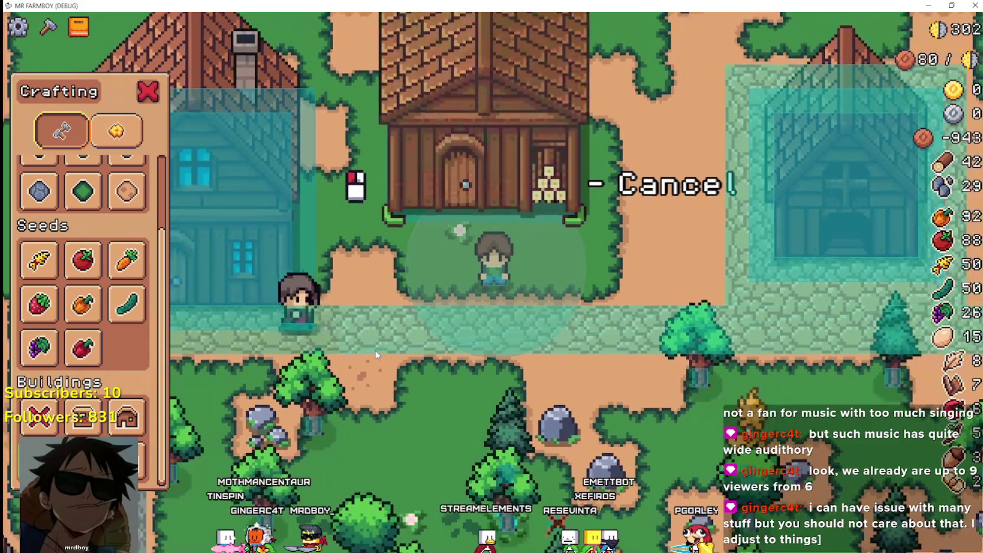
scroll(376, 355, up, 1)
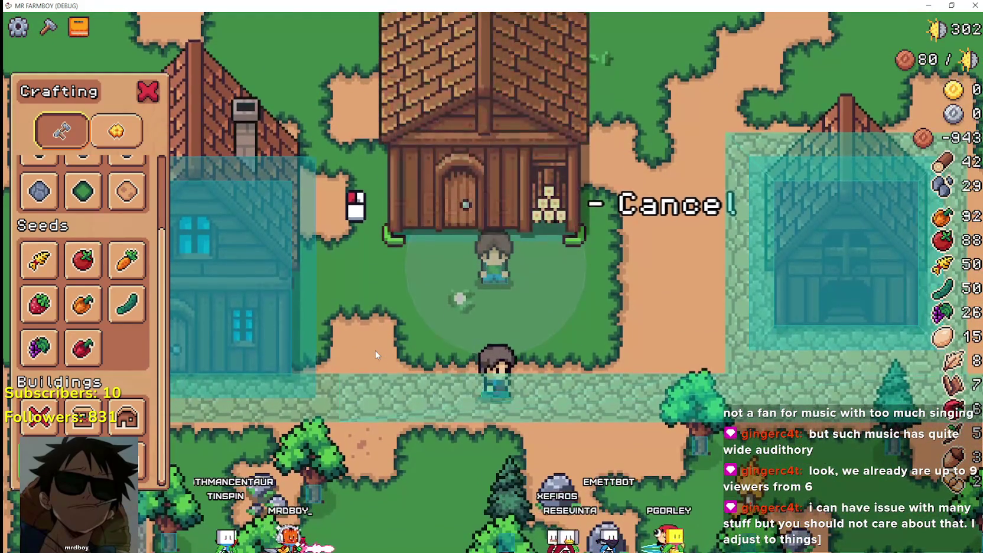
key(alt+Tab)
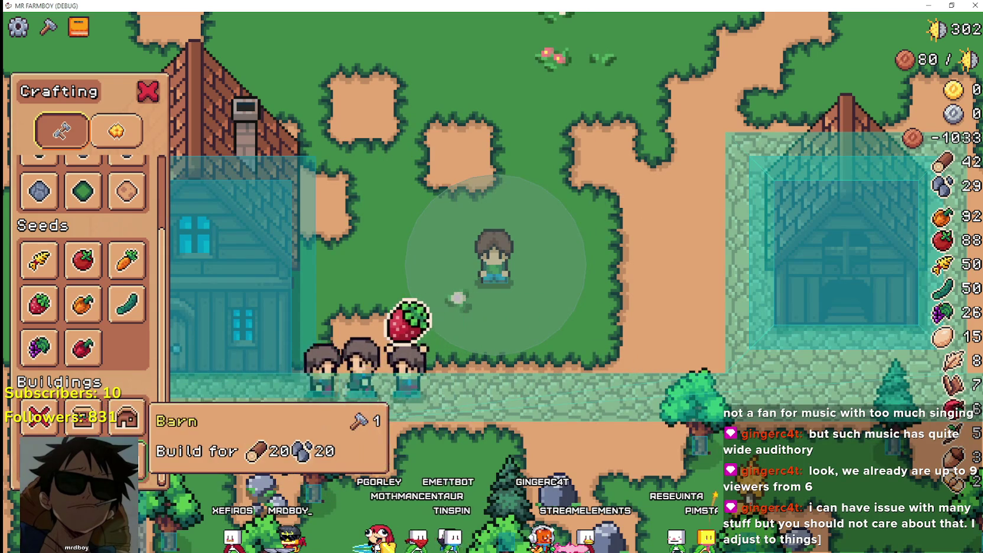
Restart warehouse placement and walk the preview down-left over the house onto the path.
click(127, 417)
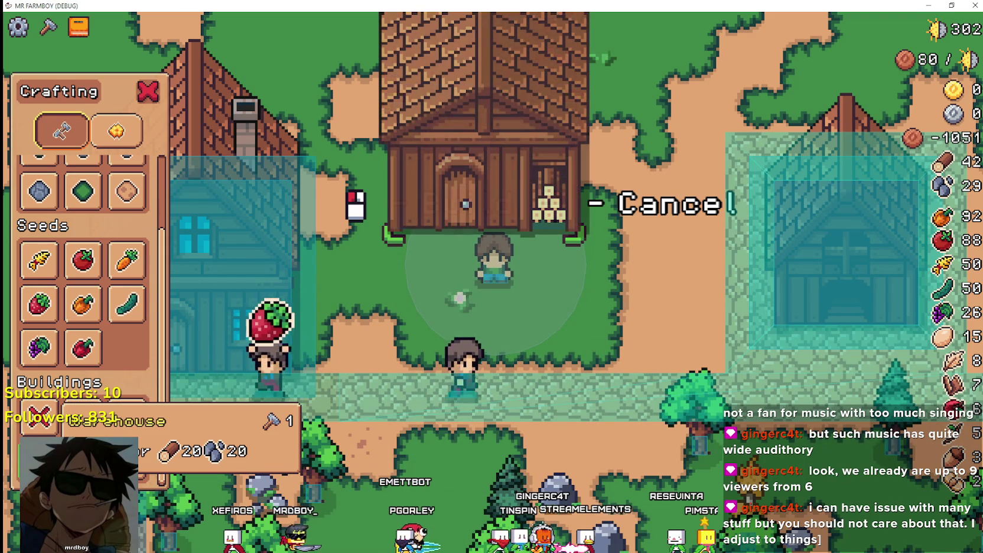
key(Escape)
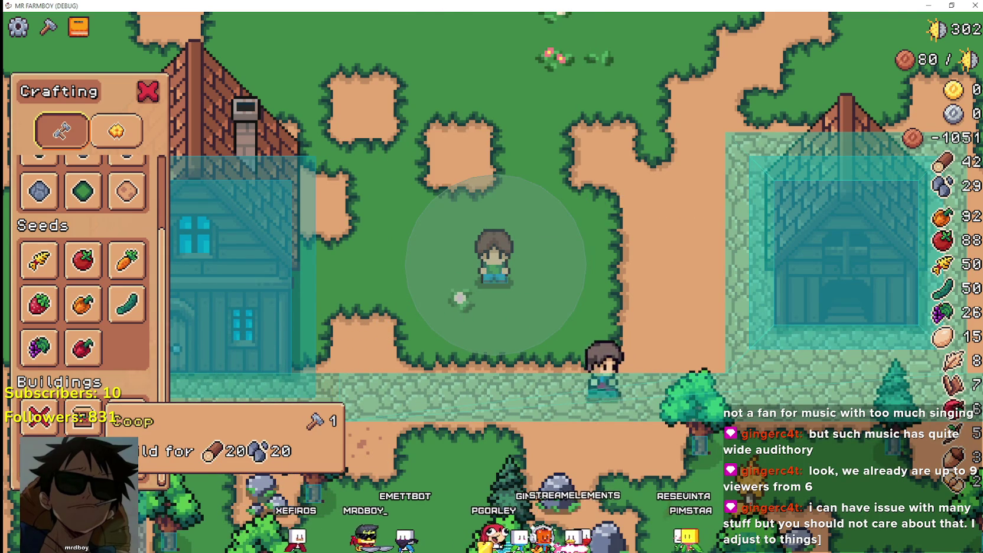
click(126, 416)
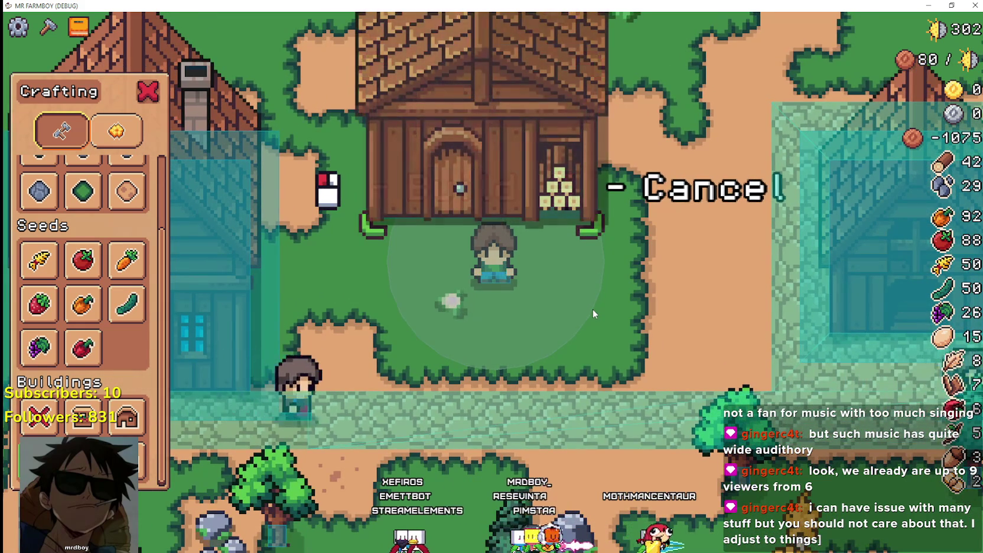
key(s)
key(a)
key(s)
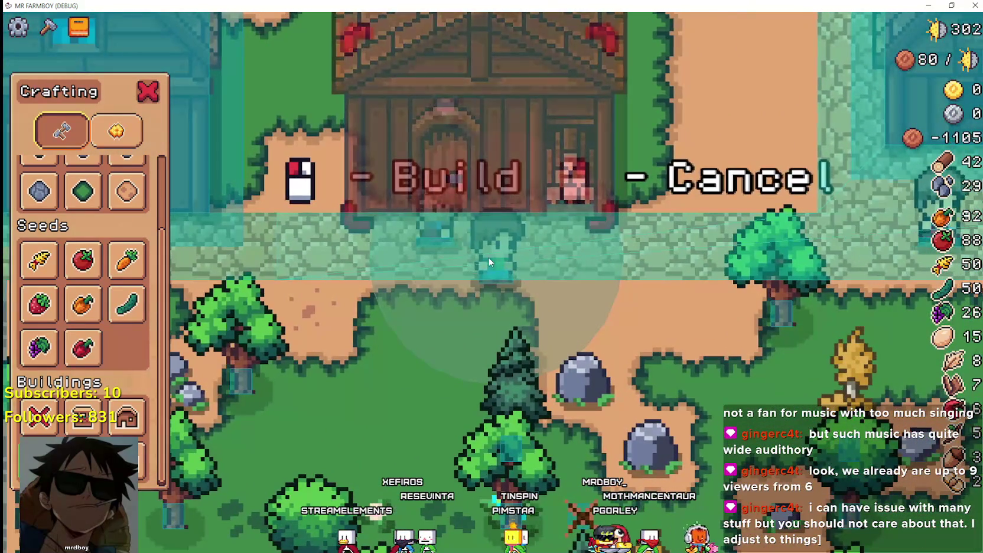
Try building the warehouse at the path spot, then zoom out to inspect the invalid preview.
scroll(508, 269, up, 2)
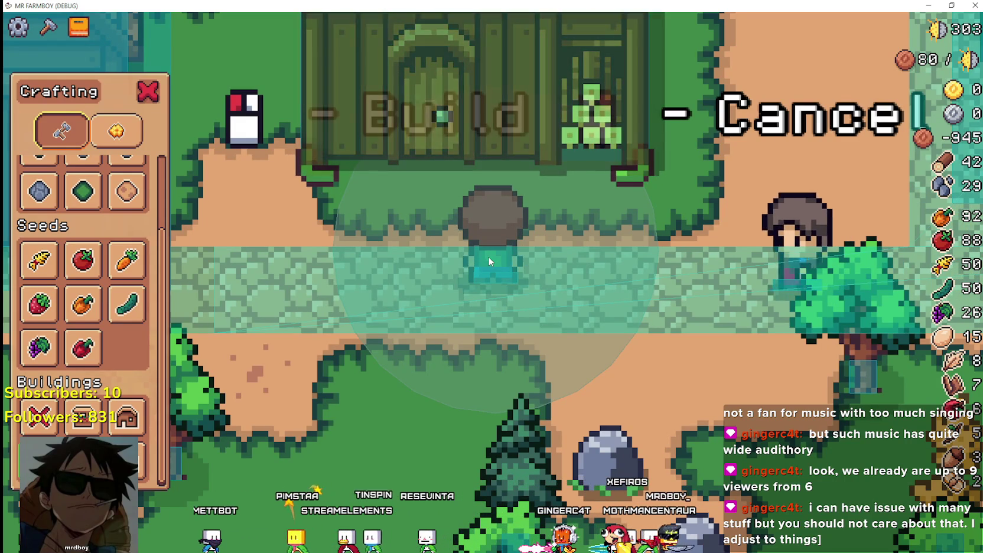
click(489, 261)
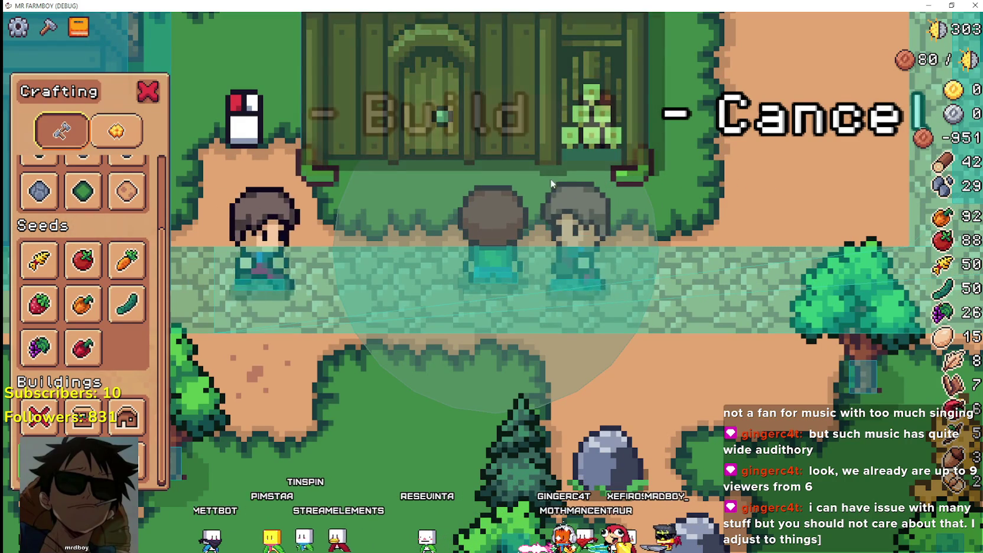
scroll(442, 179, down, 2)
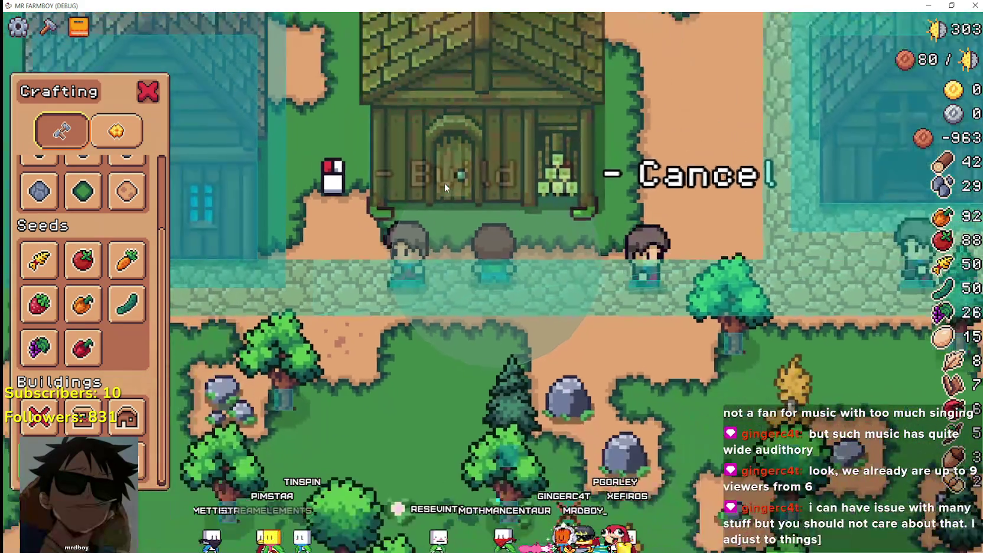
scroll(444, 182, down, 3)
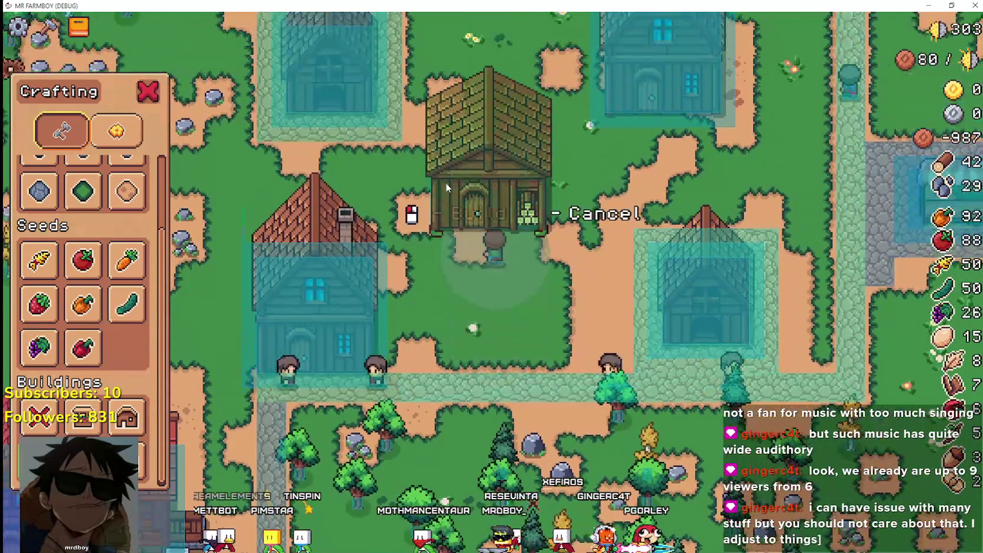
Walk the warehouse preview around the houses, testing overlap on each side and open grass.
key(w)
key(d)
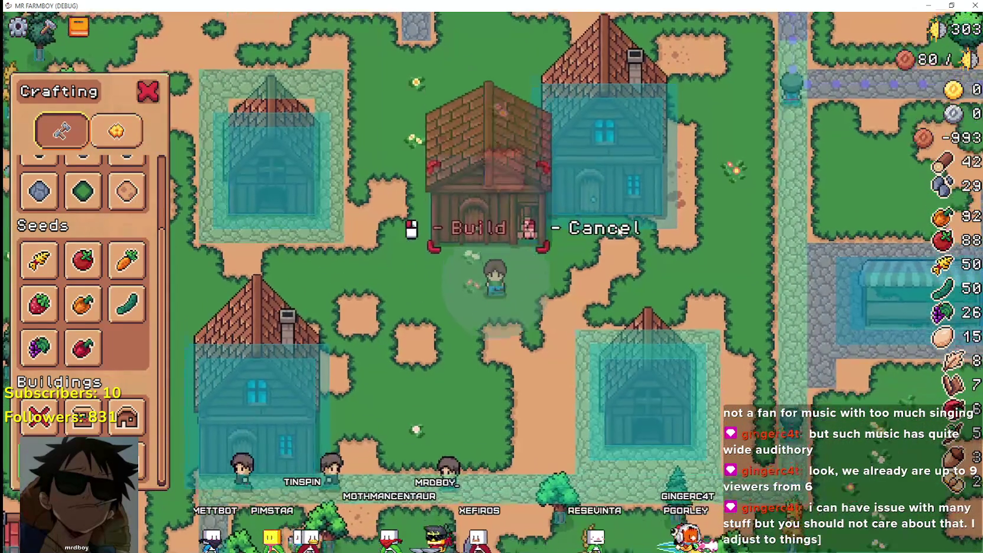
key(s)
scroll(618, 227, up, 2)
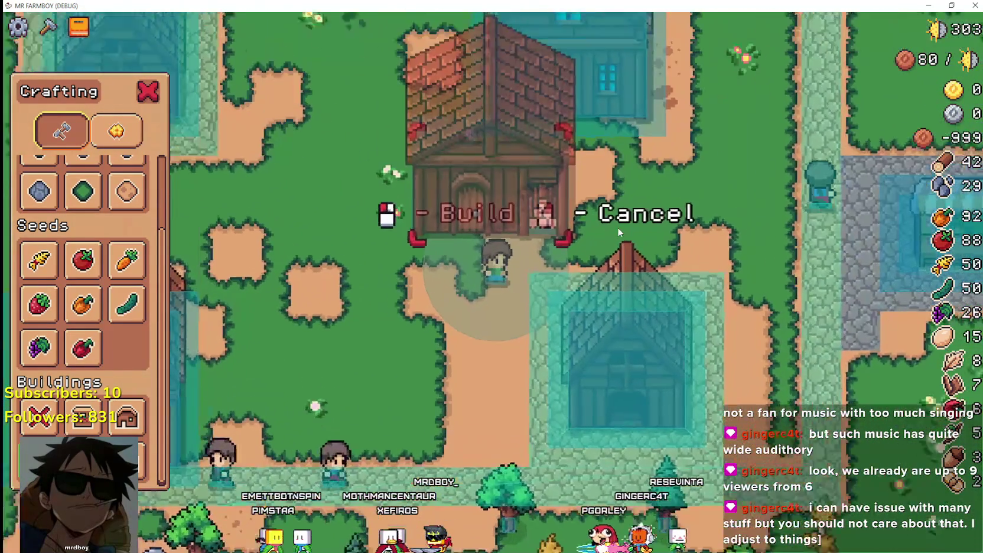
key(a)
scroll(619, 233, up, 1)
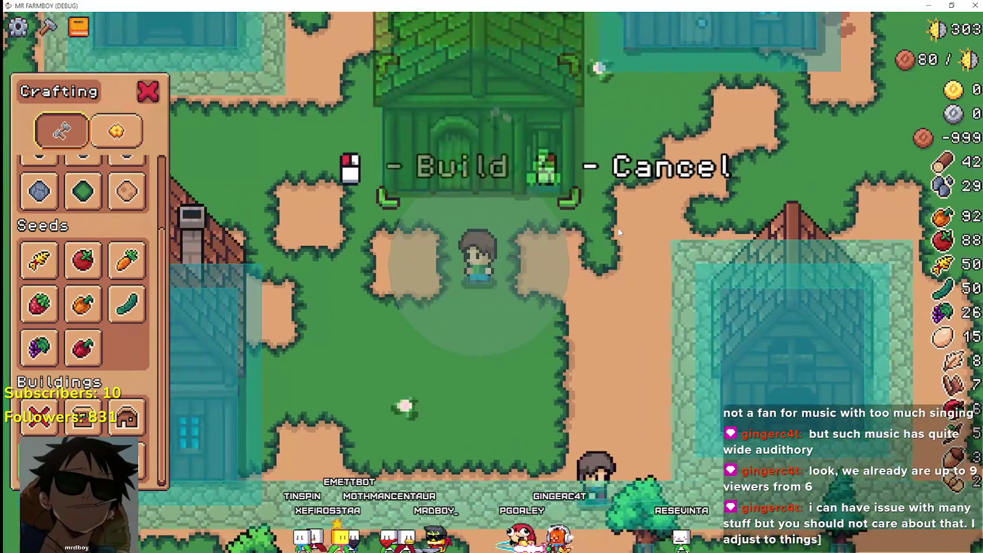
scroll(619, 232, down, 1)
key(d)
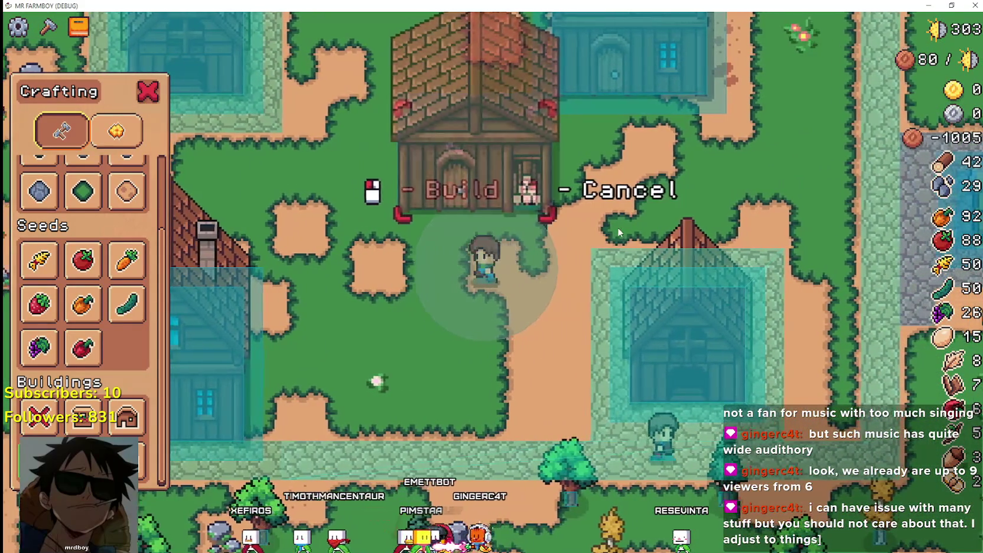
key(w)
key(a)
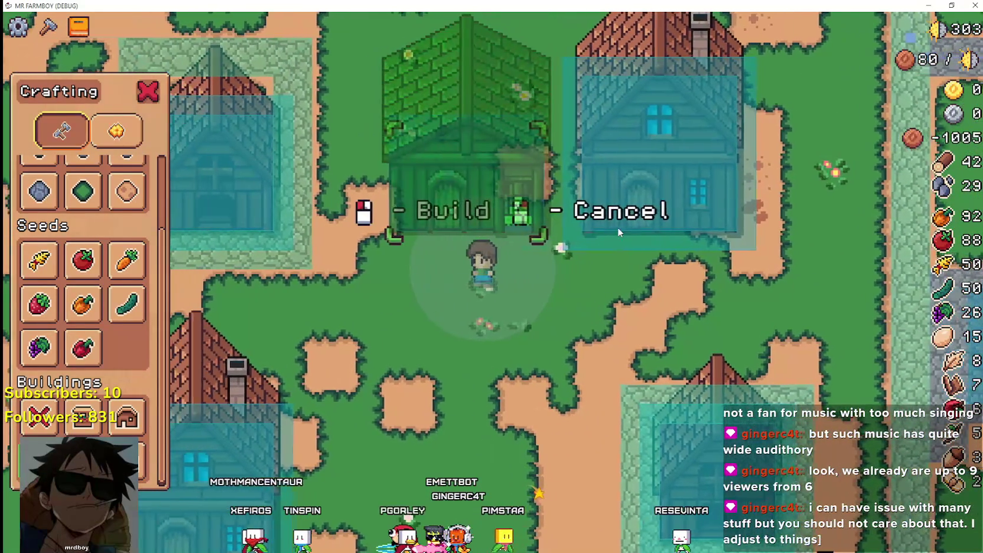
key(s)
key(d)
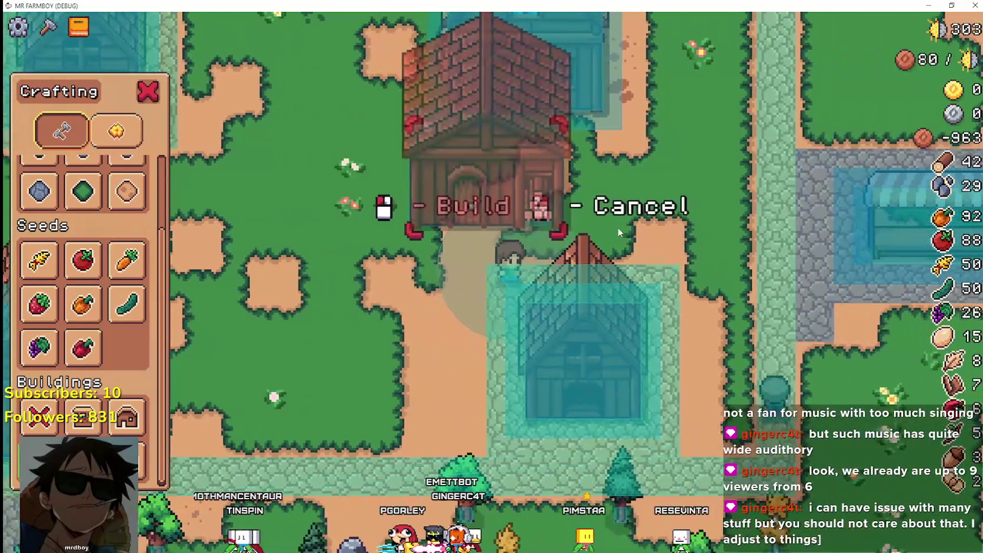
key(a)
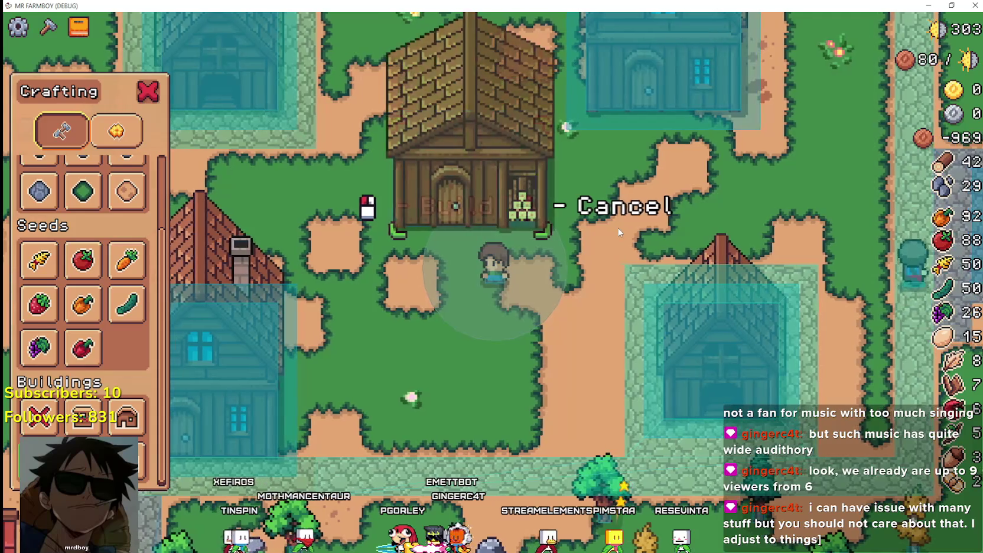
Zoom and walk the preview near a house, then back down until it covers the stone path.
scroll(619, 233, up, 2)
key(d)
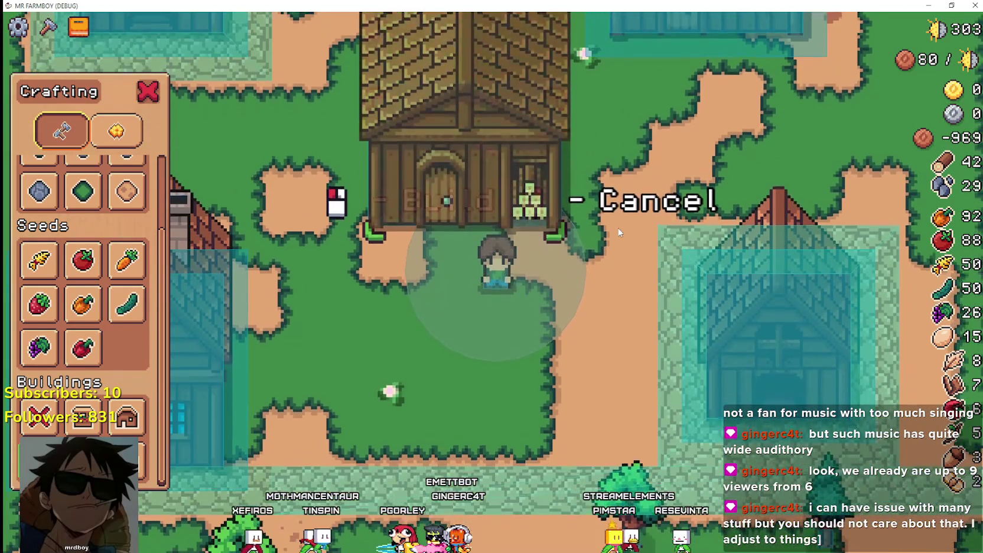
key(w)
scroll(619, 233, down, 2)
scroll(617, 227, up, 2)
scroll(637, 198, down, 2)
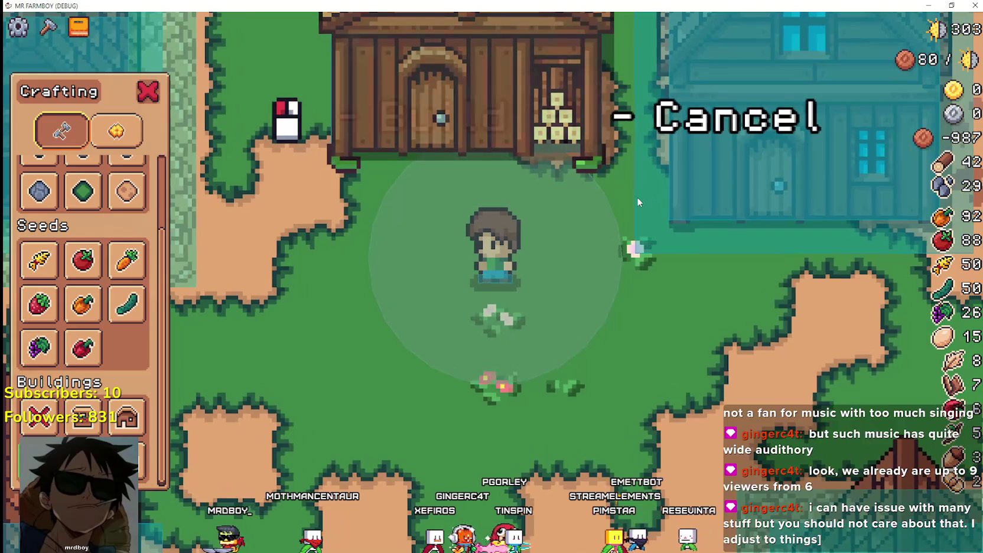
scroll(636, 198, up, 3)
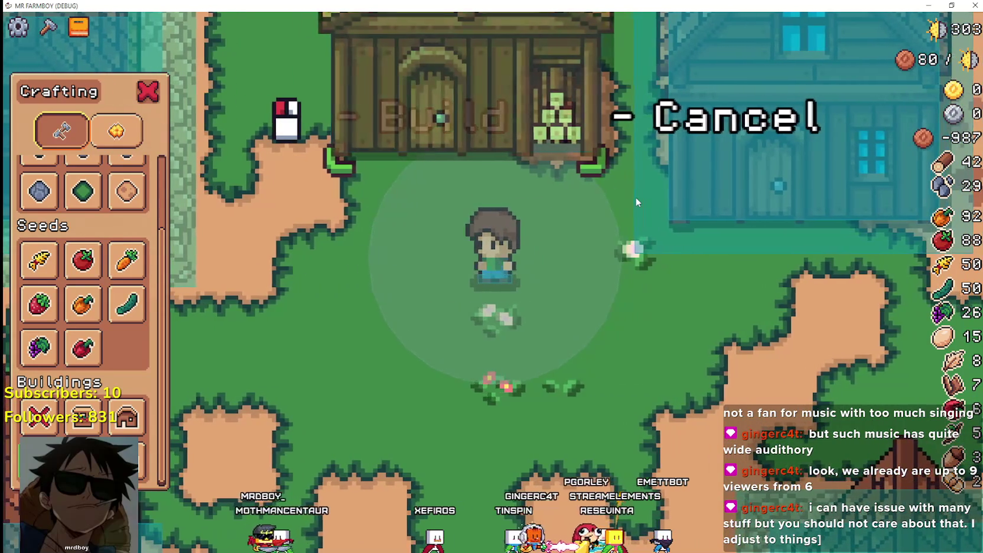
scroll(635, 197, up, 2)
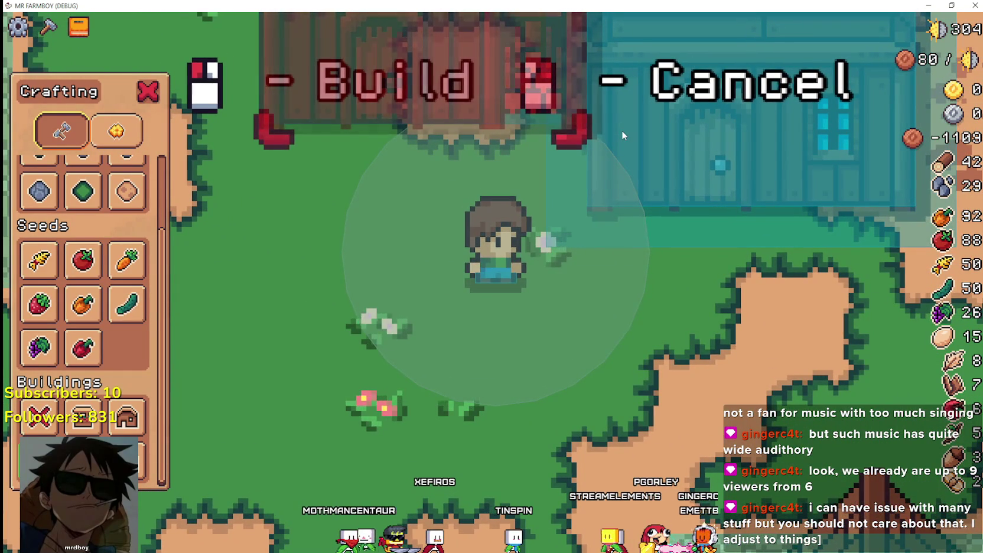
key(w)
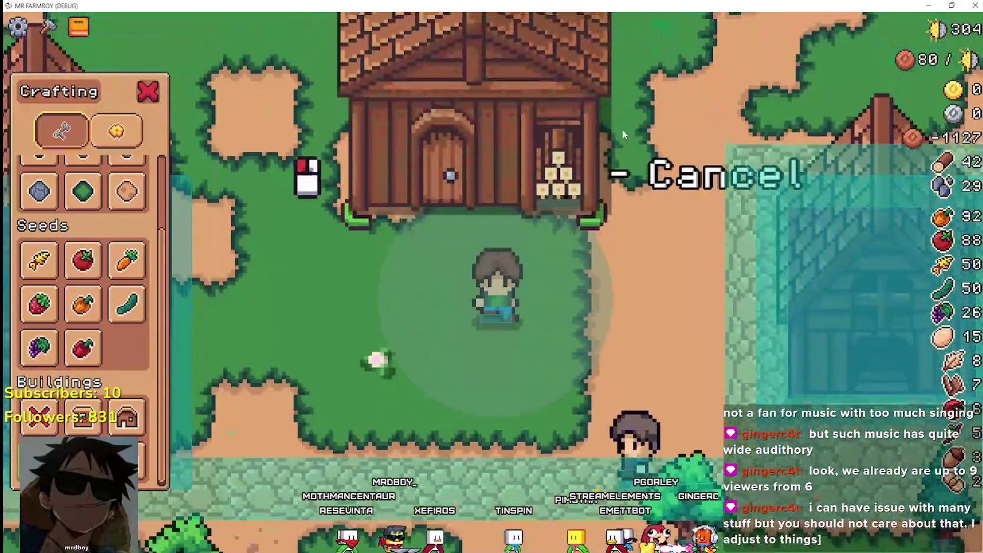
key(s)
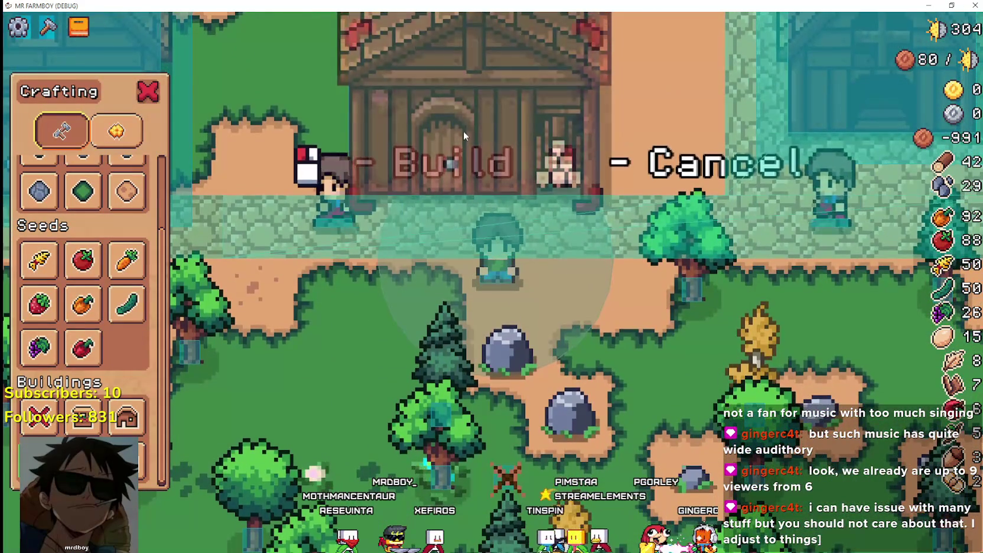
key(a)
key(w)
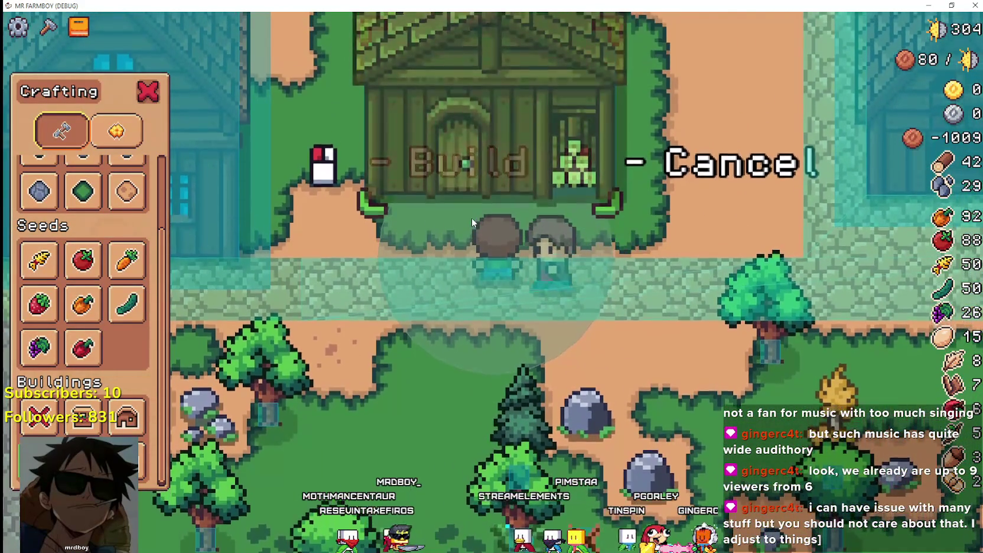
key(s)
scroll(478, 172, up, 2)
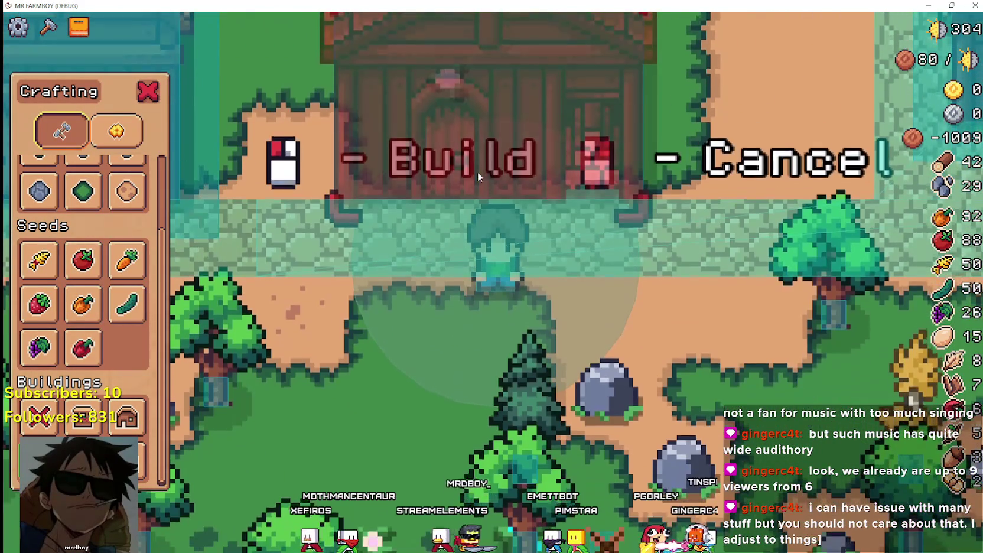
key(s)
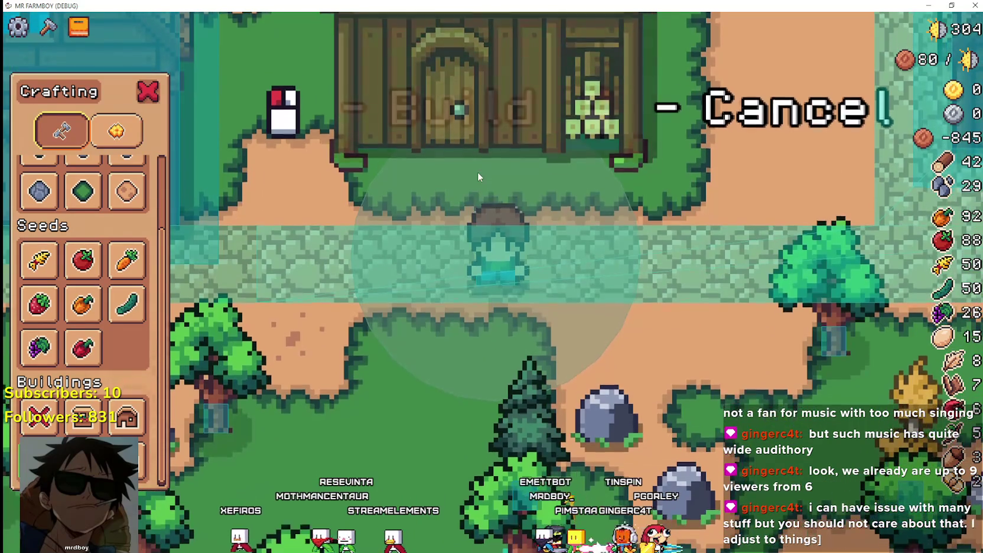
Change the line 98 Warehouse collision position to Vector2i(0, 23), save, and rerun the game.
key(alt+Tab)
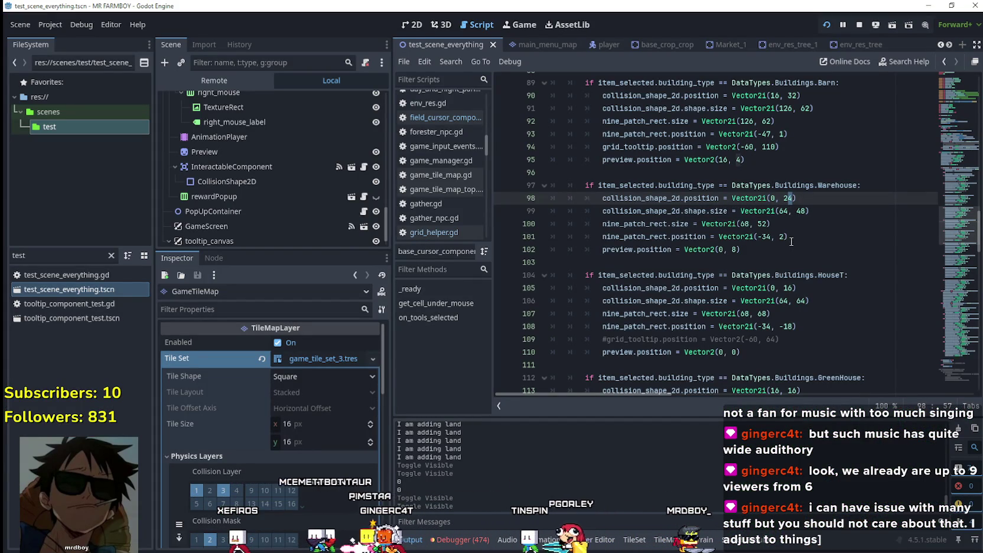
key(ctrl+s)
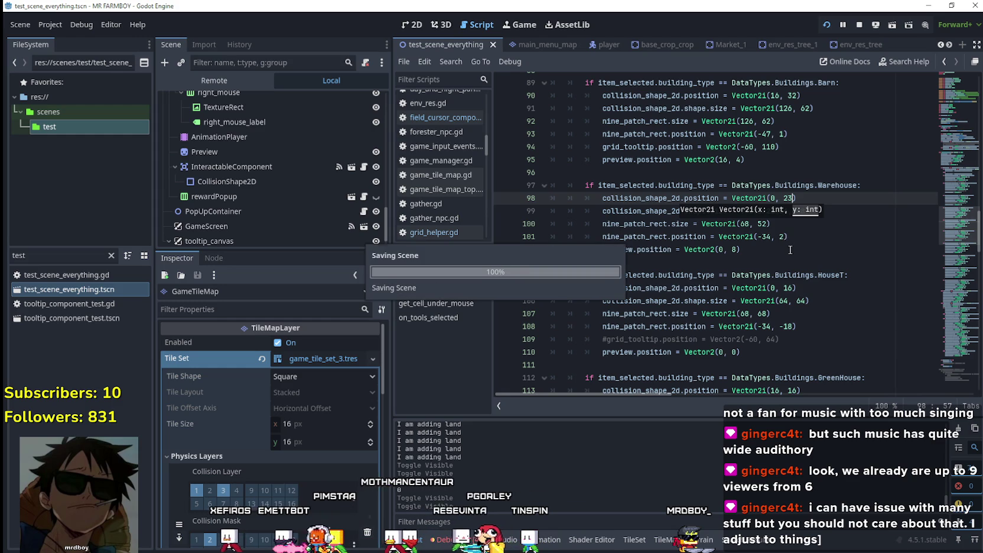
key(alt+Tab)
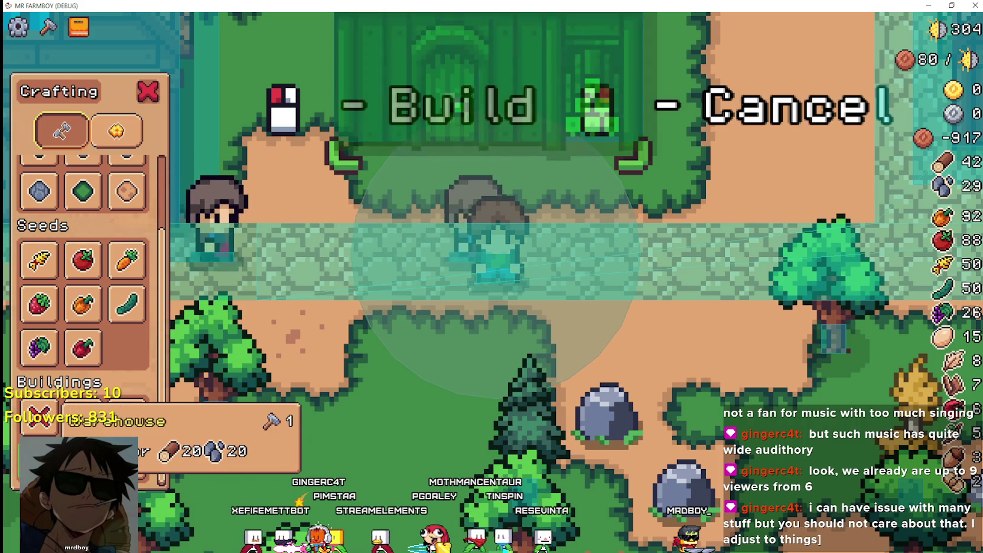
Walk the preview off and along the path, then north toward the houses, and return to the script.
key(s)
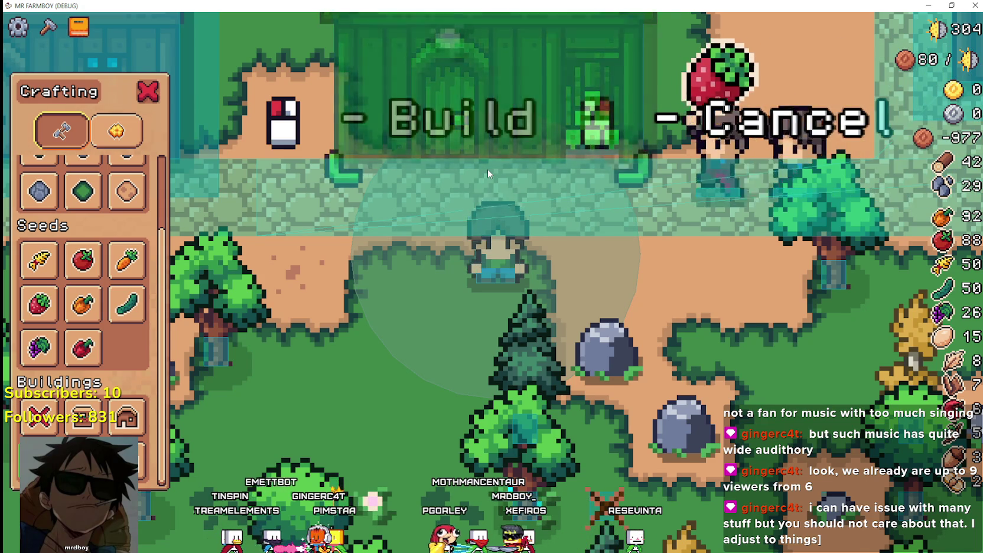
key(a)
key(d)
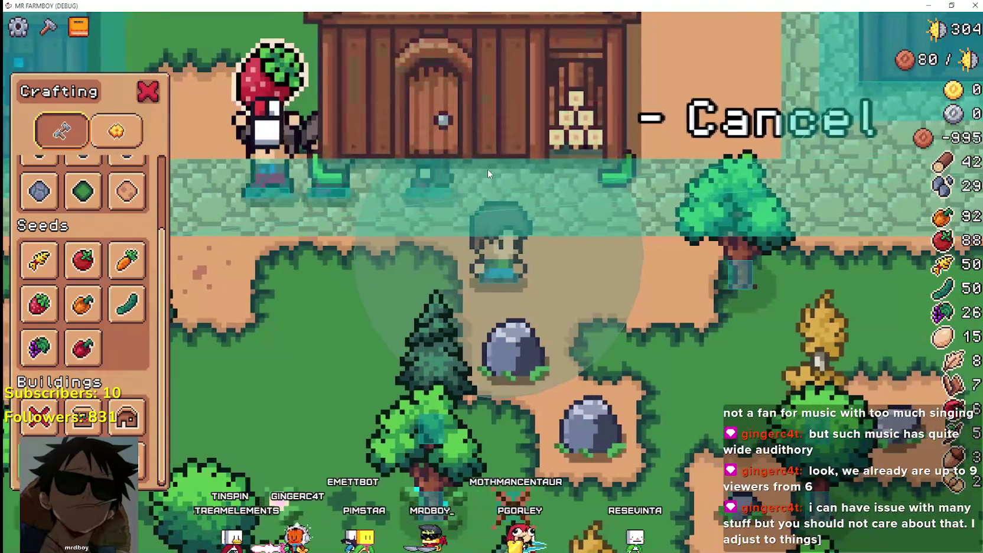
key(w)
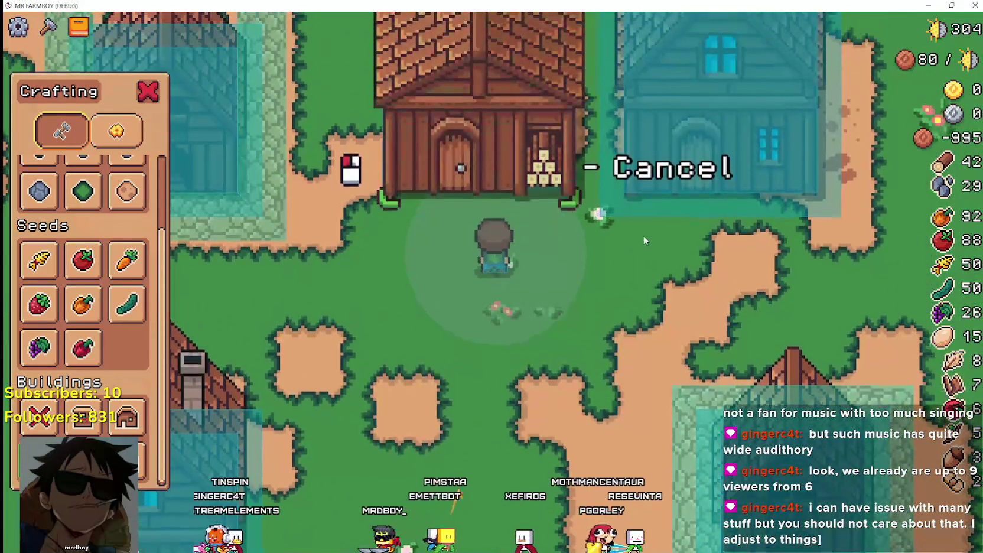
key(w)
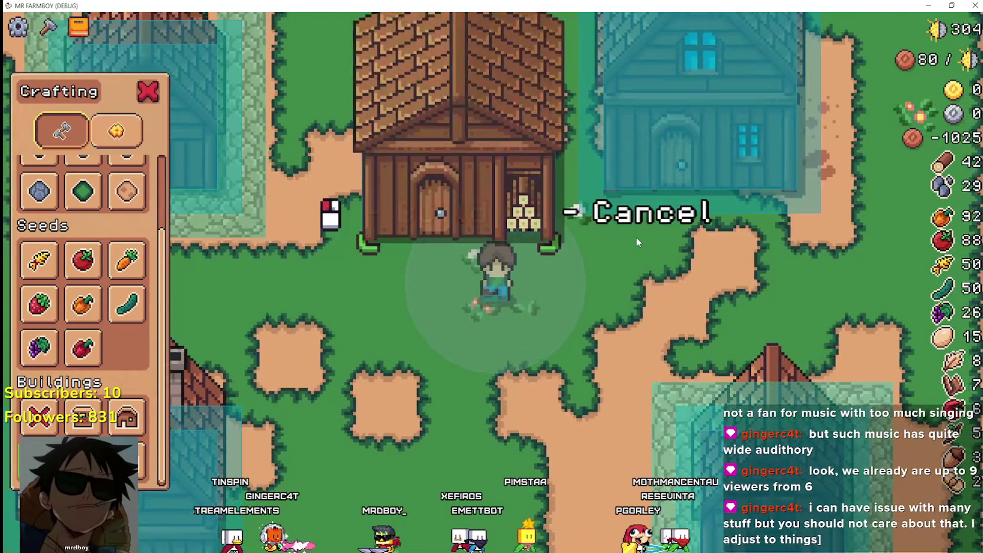
scroll(636, 236, down, 2)
key(alt+Tab)
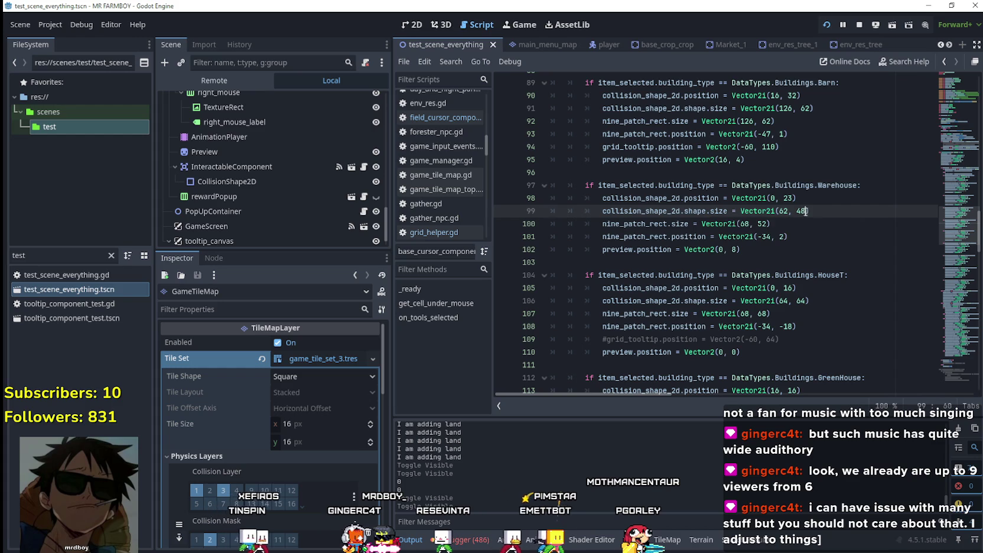
text(6)
Save the narrower collision size, relaunch, and walk left along the path to test it.
key(ctrl+s)
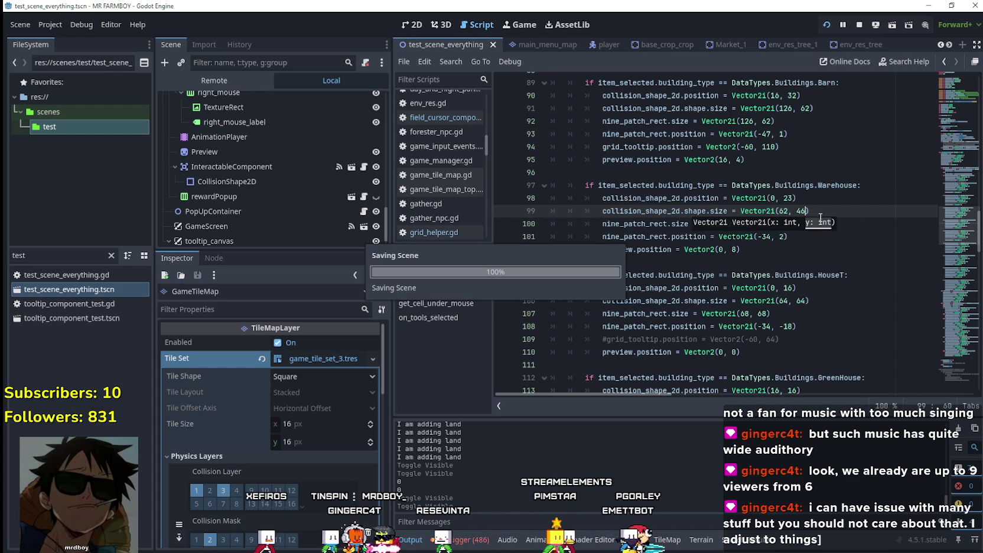
click(825, 212)
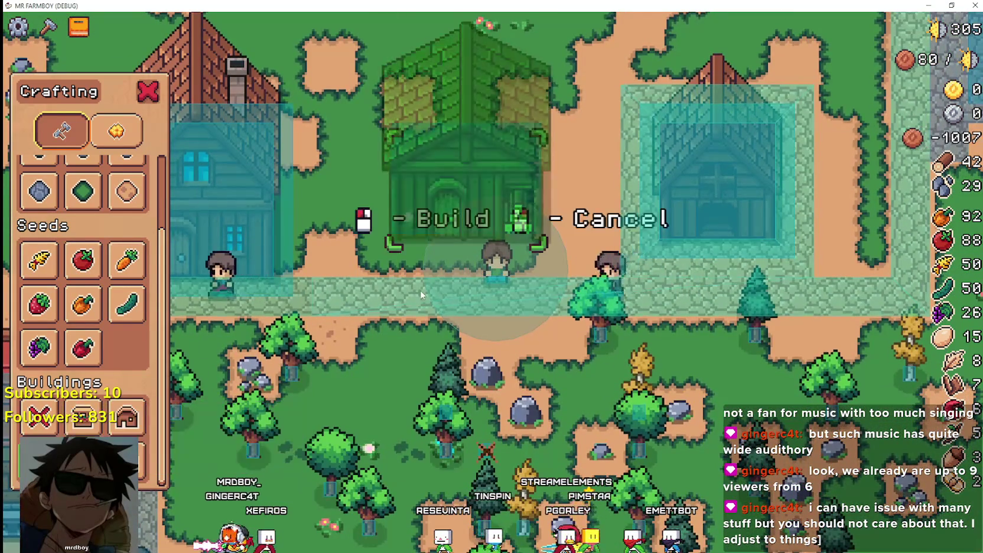
key(a)
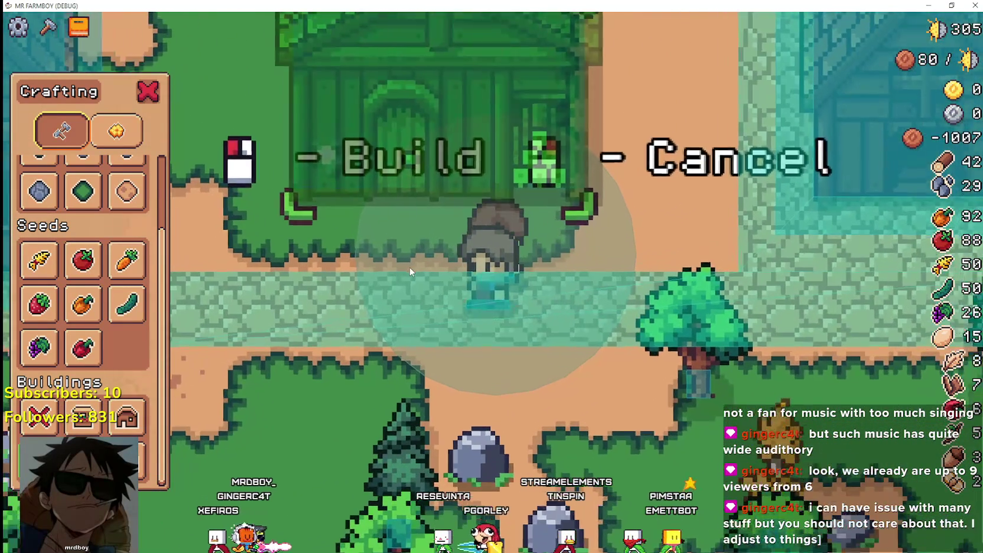
key(a)
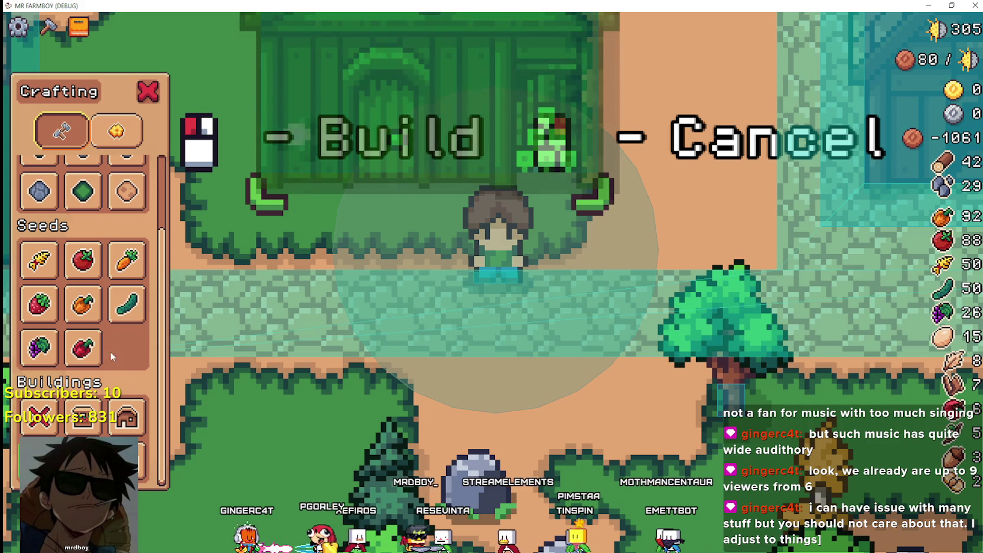
Close and relaunch the game, then set the caret in line 98's position value and save the scene.
key(F8)
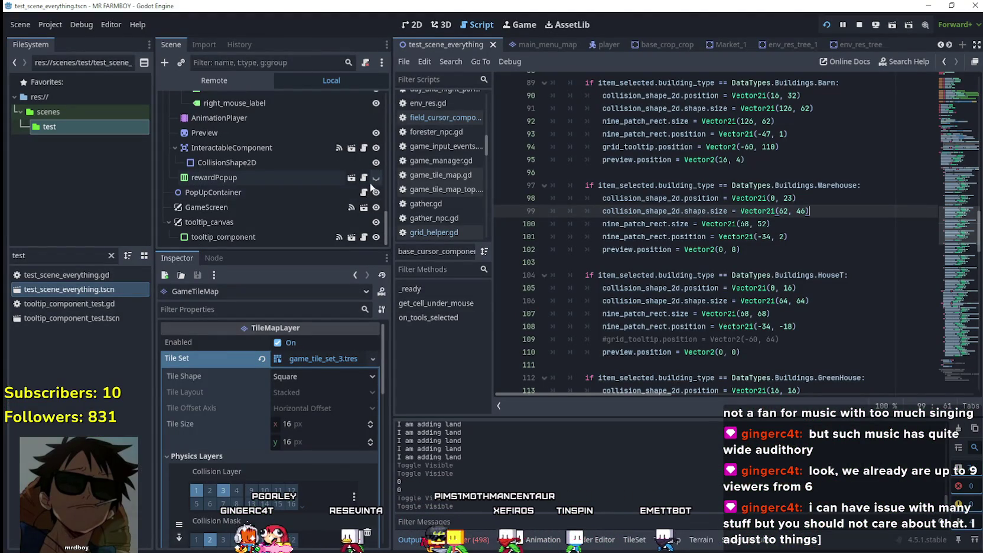
key(F6)
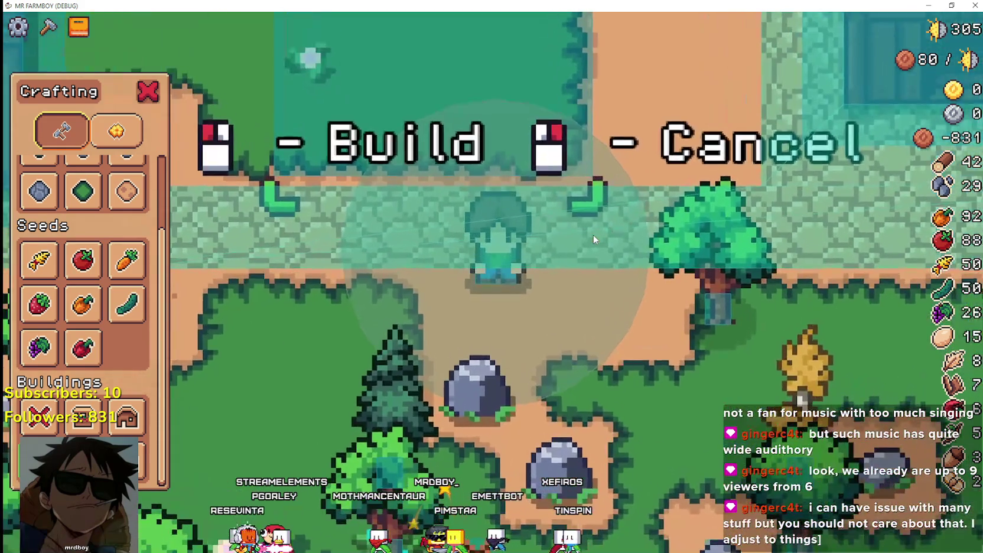
key(F8)
click(789, 197)
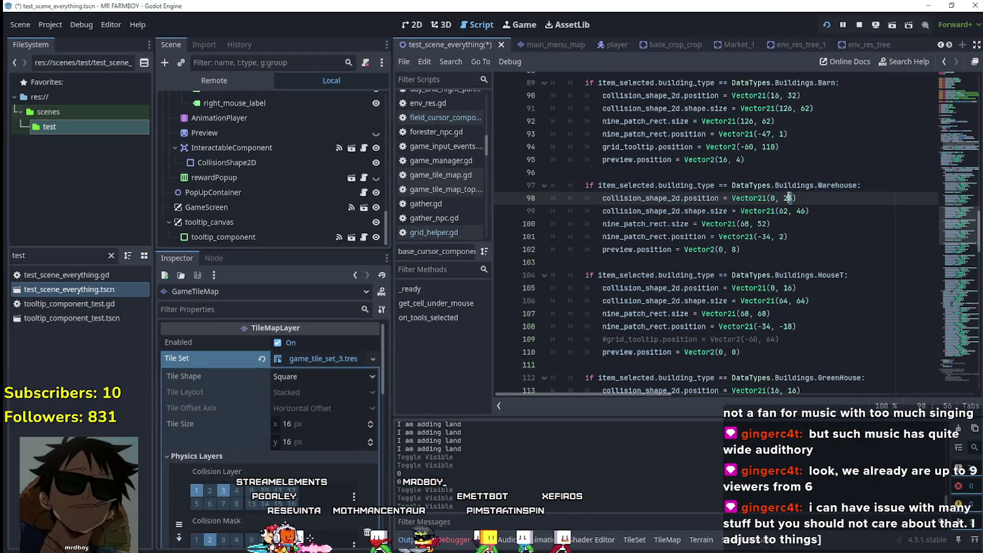
key(F6)
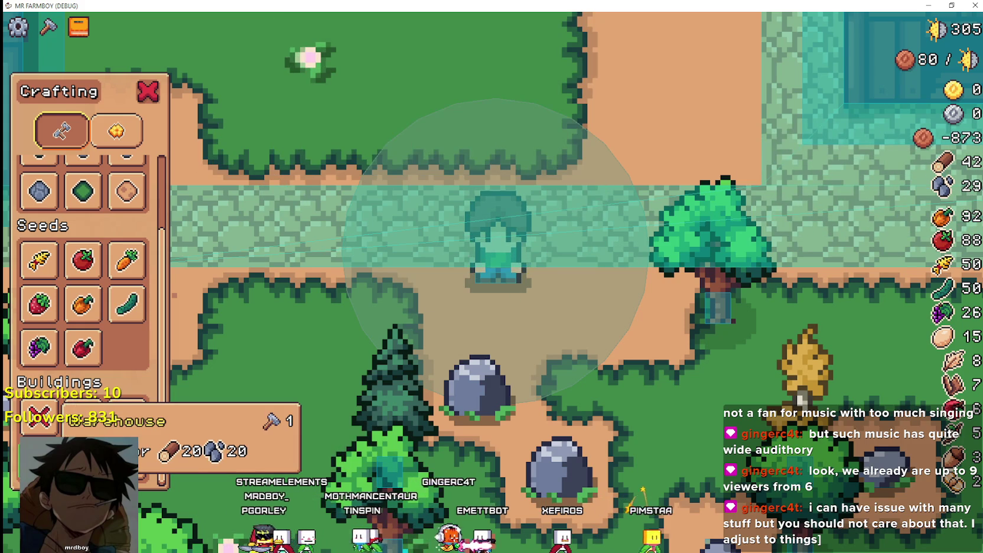
click(83, 416)
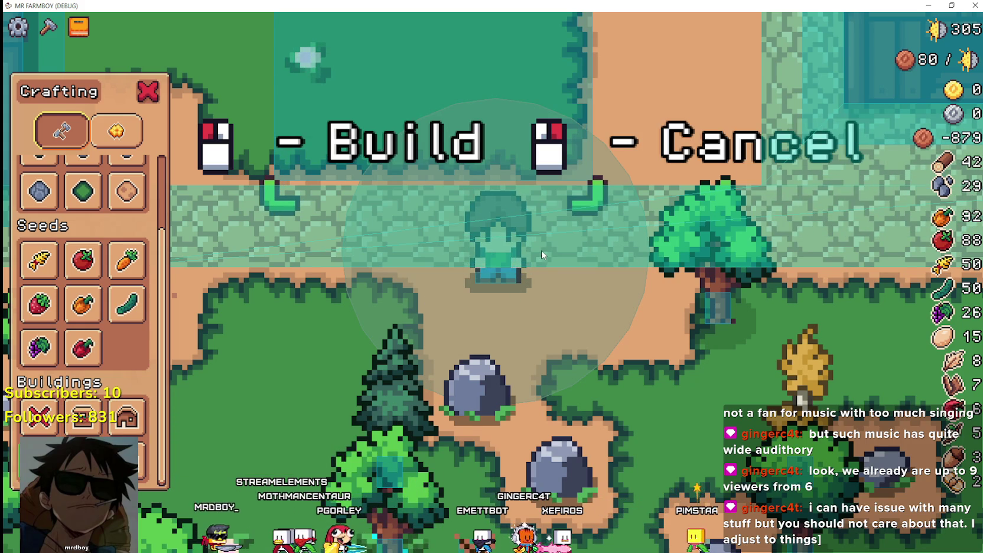
scroll(563, 227, down, 1)
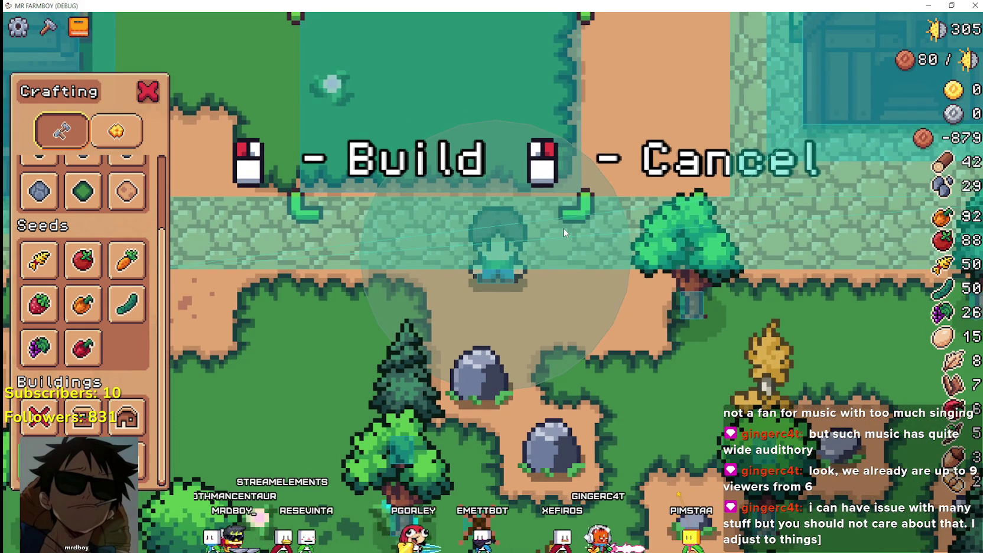
scroll(563, 227, up, 1)
scroll(612, 182, down, 1)
key(w)
key(s)
key(d)
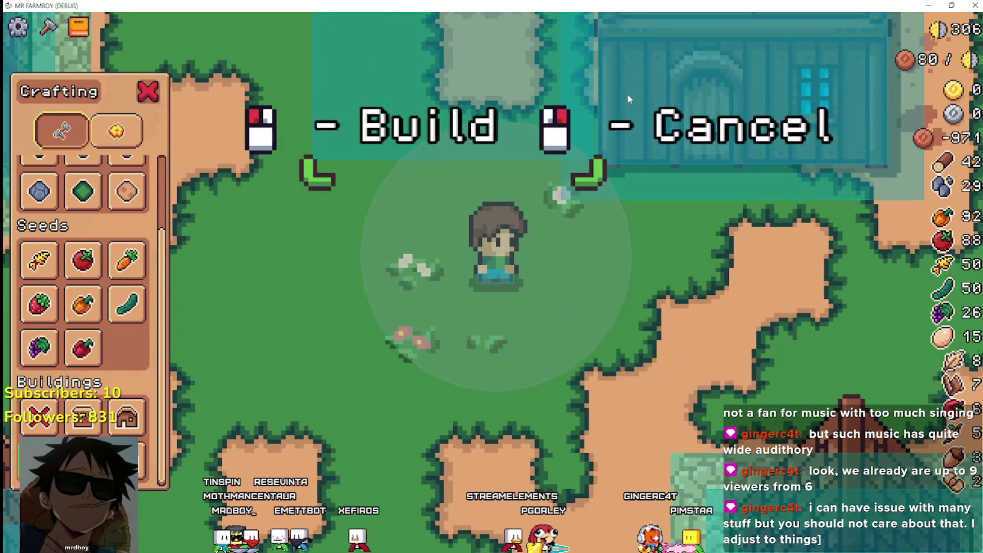
scroll(624, 100, down, 1)
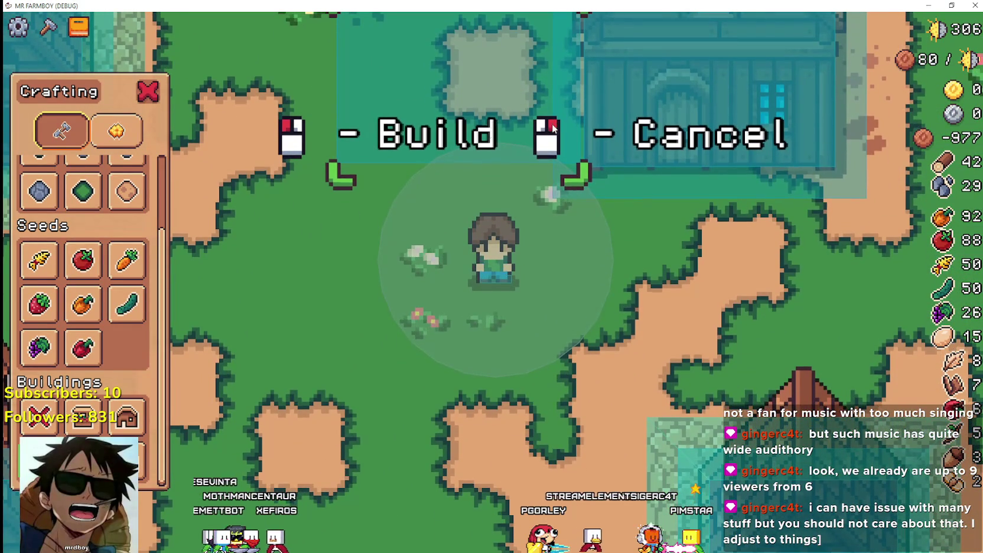
key(alt+Tab)
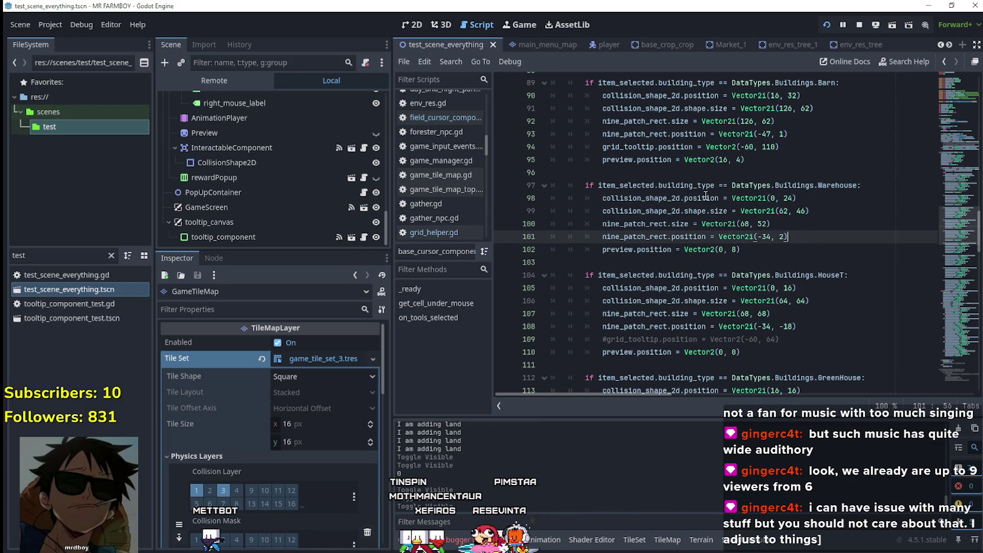
Zoom the view and walk the preview west, east and south until it overlaps a house.
scroll(624, 220, down, 2)
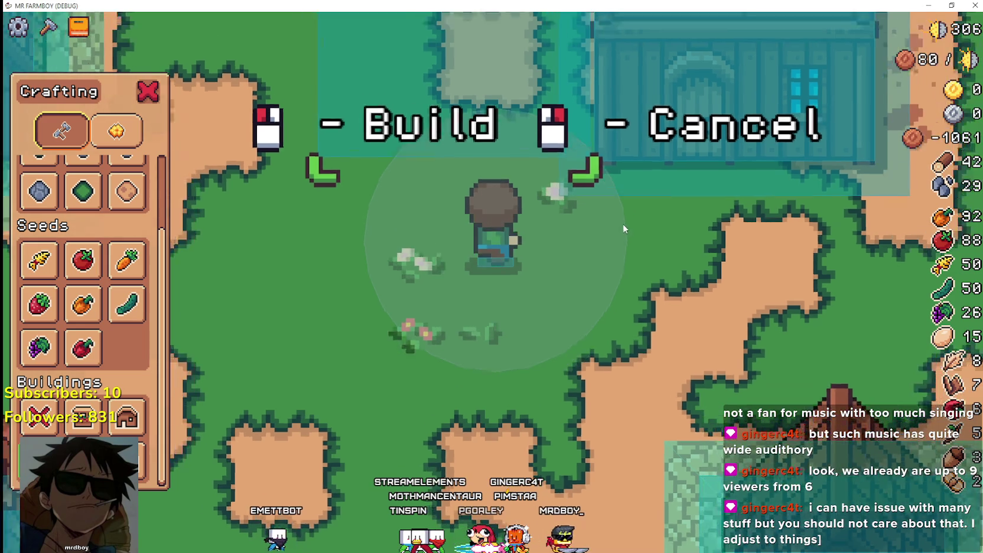
scroll(622, 267, up, 4)
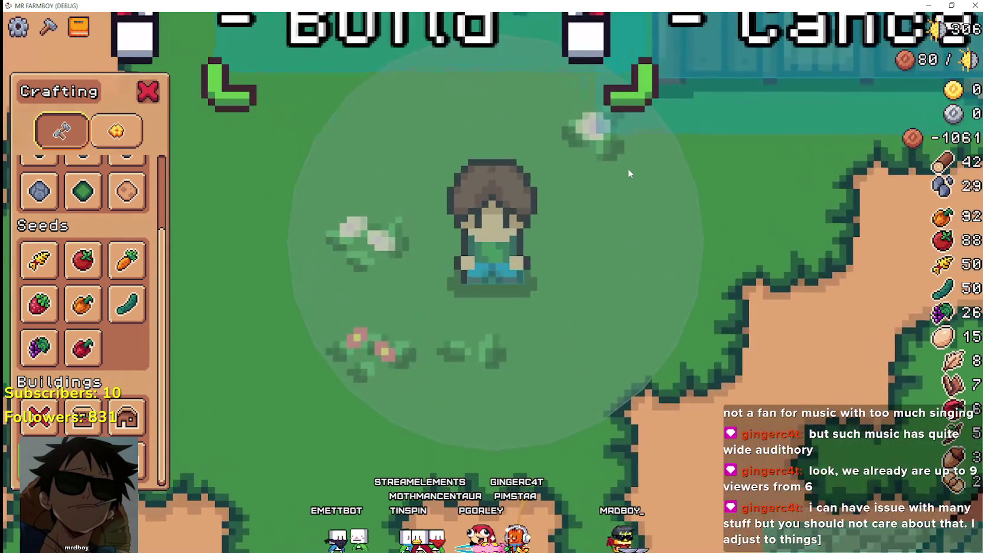
scroll(628, 169, down, 3)
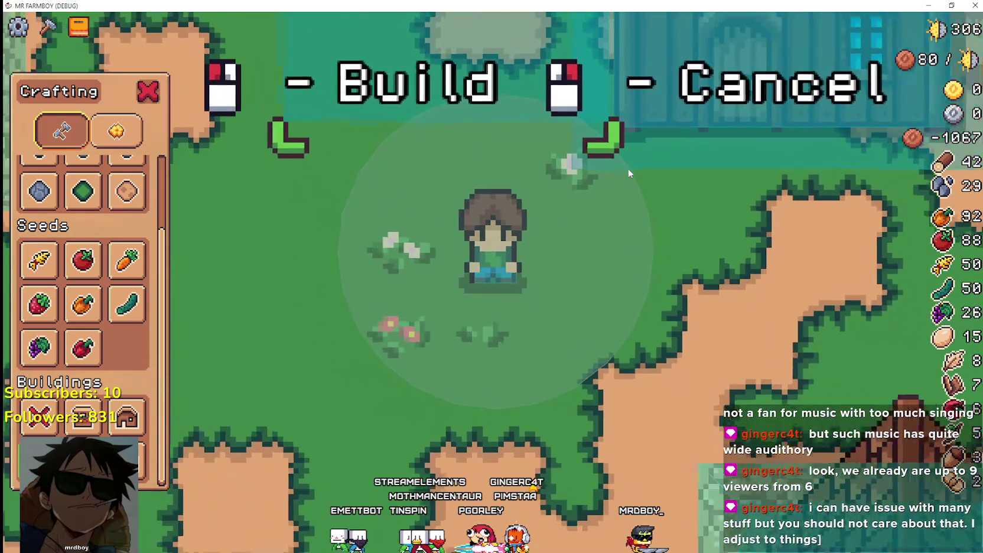
scroll(627, 169, down, 3)
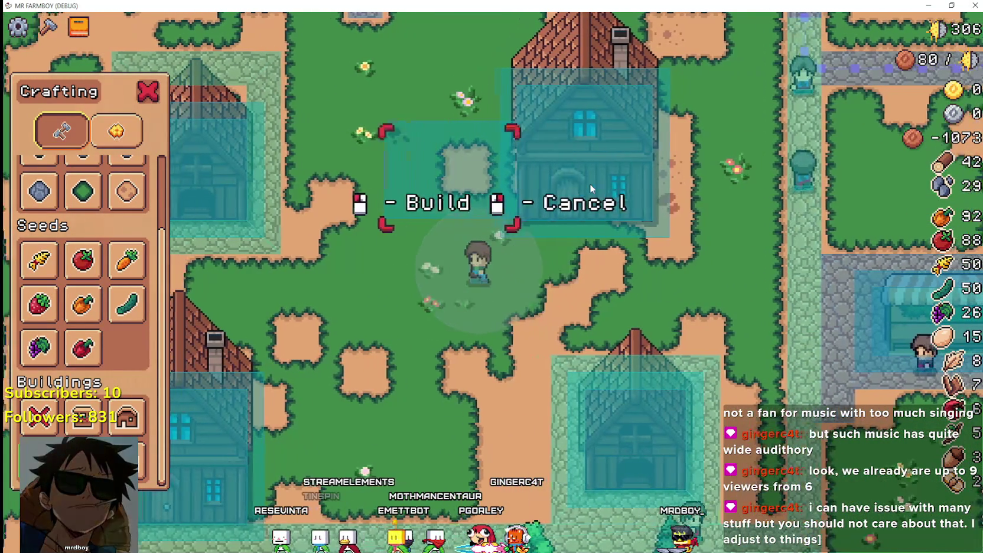
key(a)
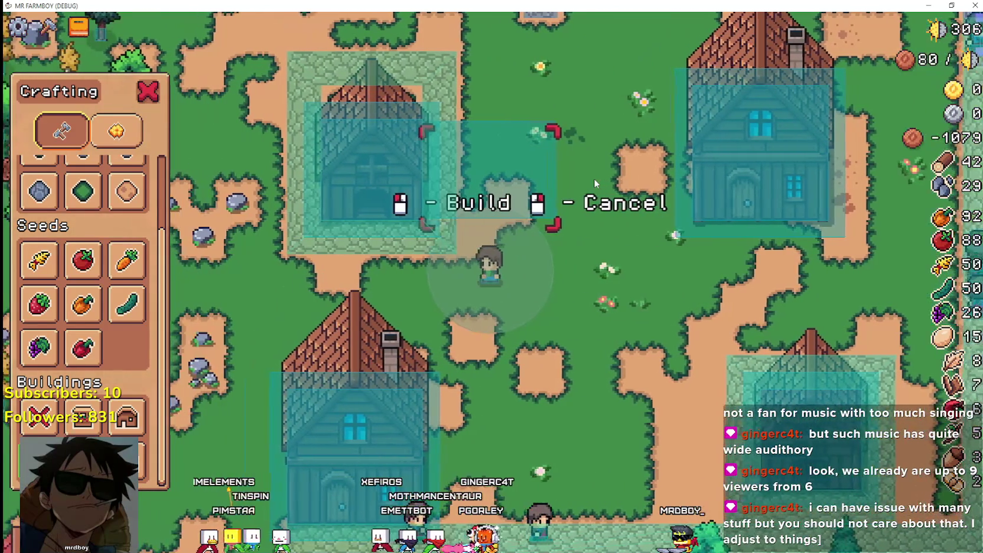
key(d)
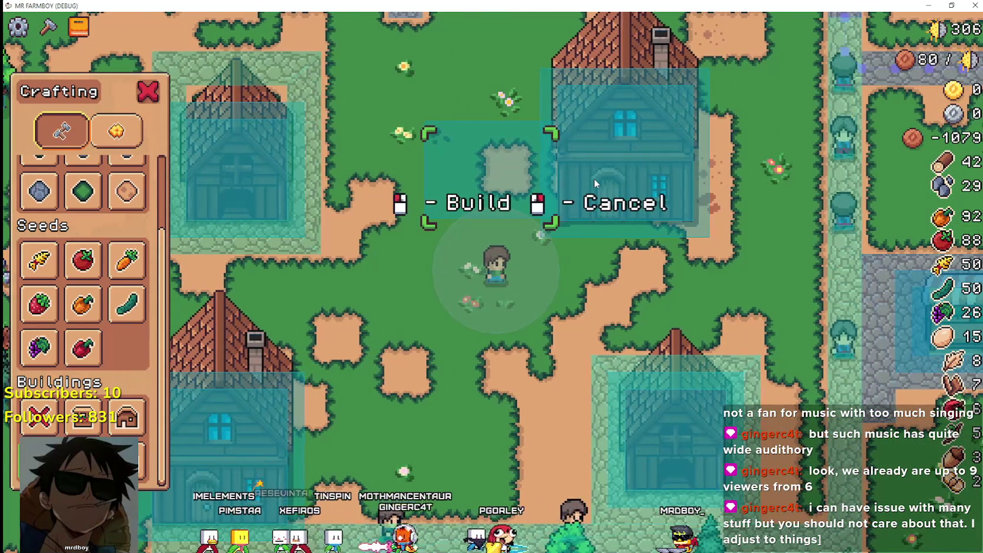
key(s)
key(s)
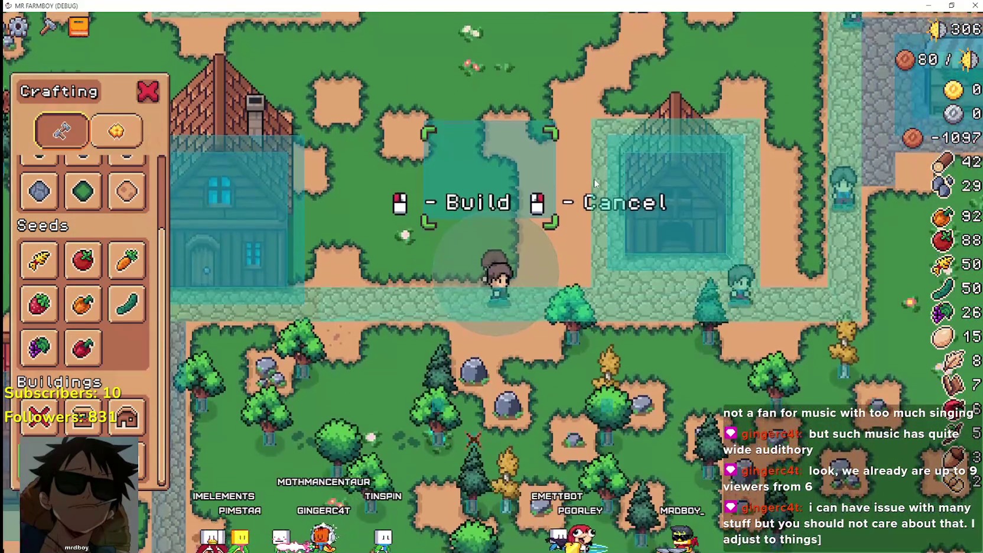
key(d)
key(a)
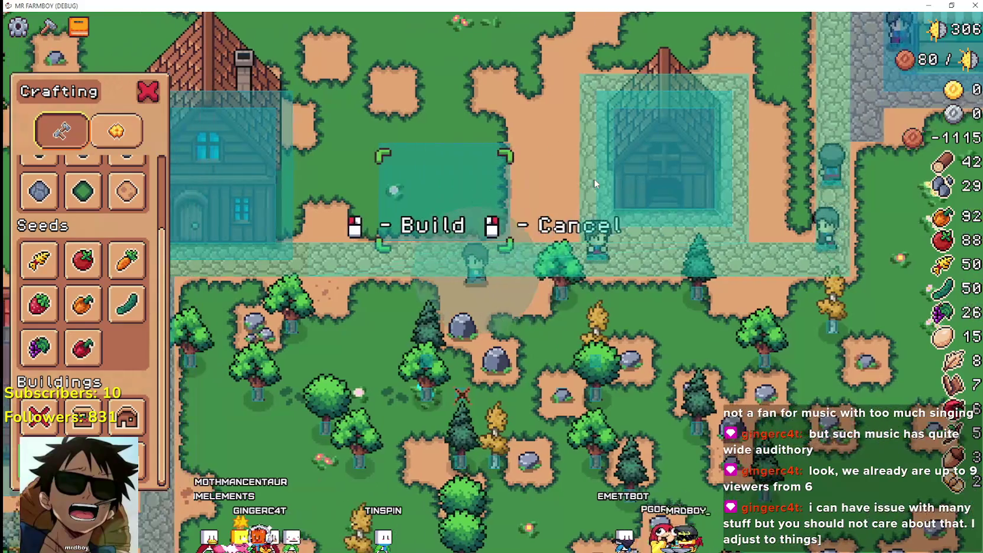
key(a)
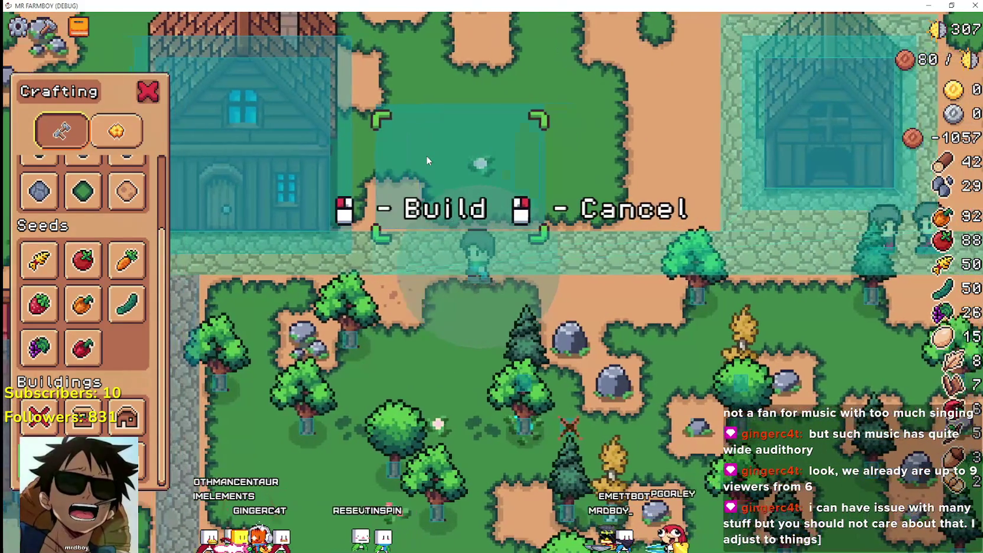
Nudge the preview side to side to find where it turns valid beside the house.
key(d)
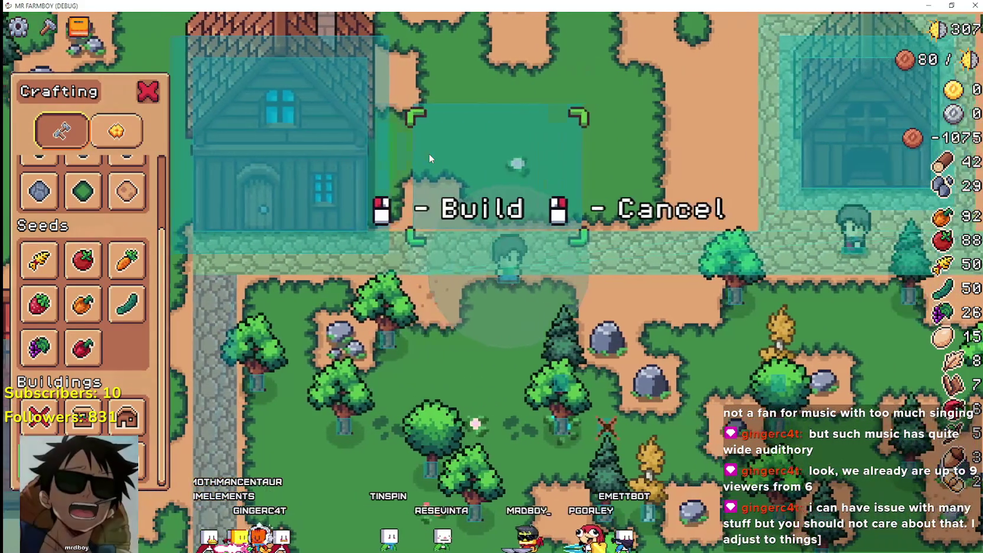
key(a)
key(d)
key(d)
key(a)
key(d)
key(a)
key(d)
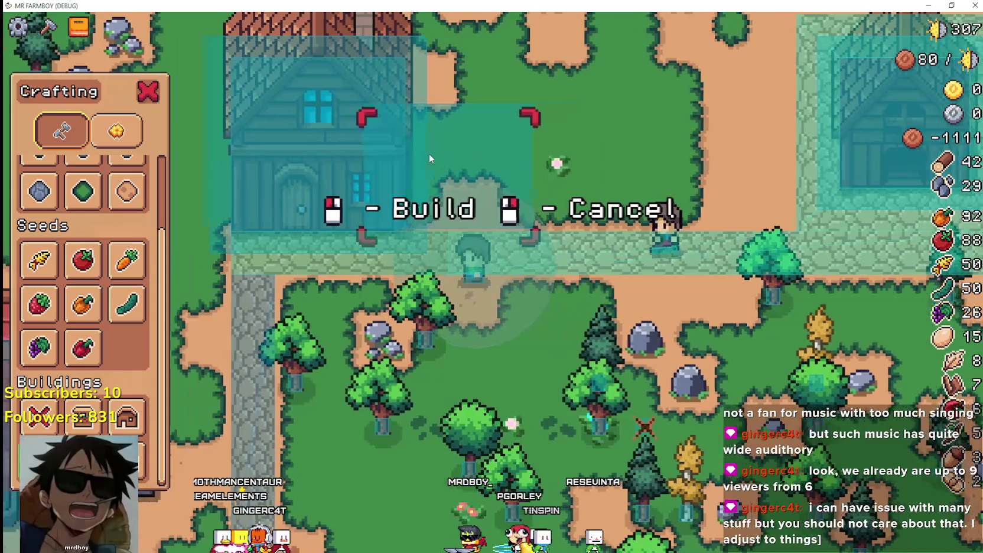
key(a)
key(d)
key(a)
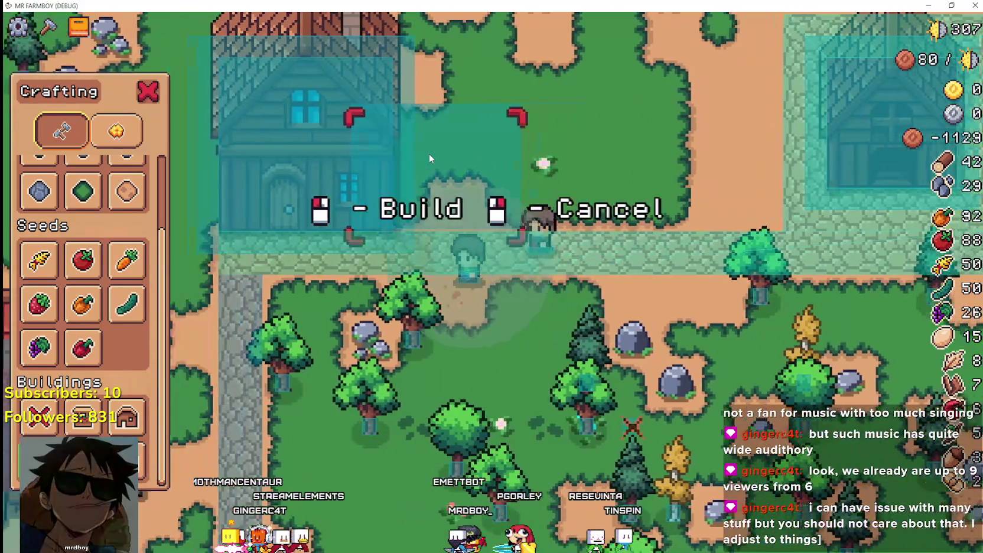
key(d)
key(a)
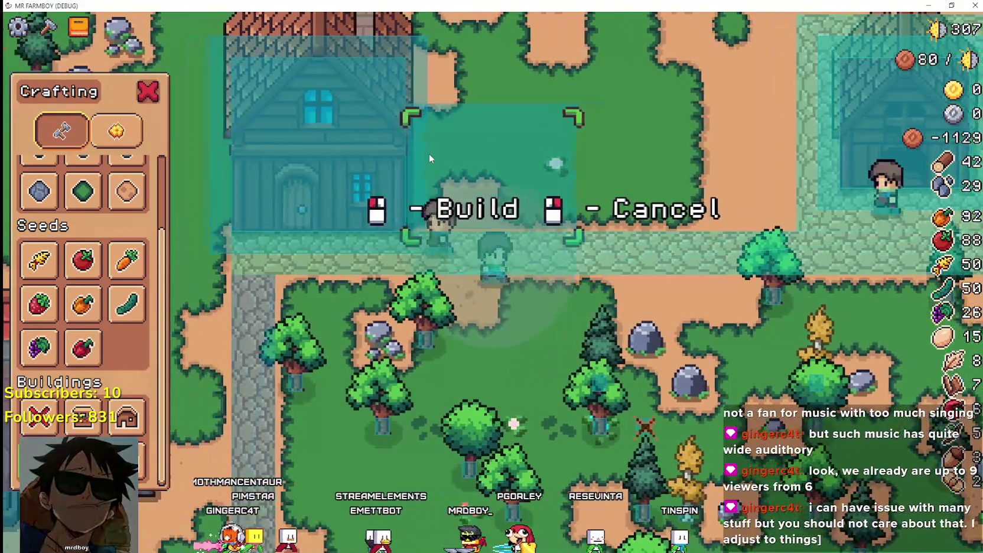
key(d)
key(a)
Walk the preview up toward the house, then down and along the stone path.
key(w)
key(a)
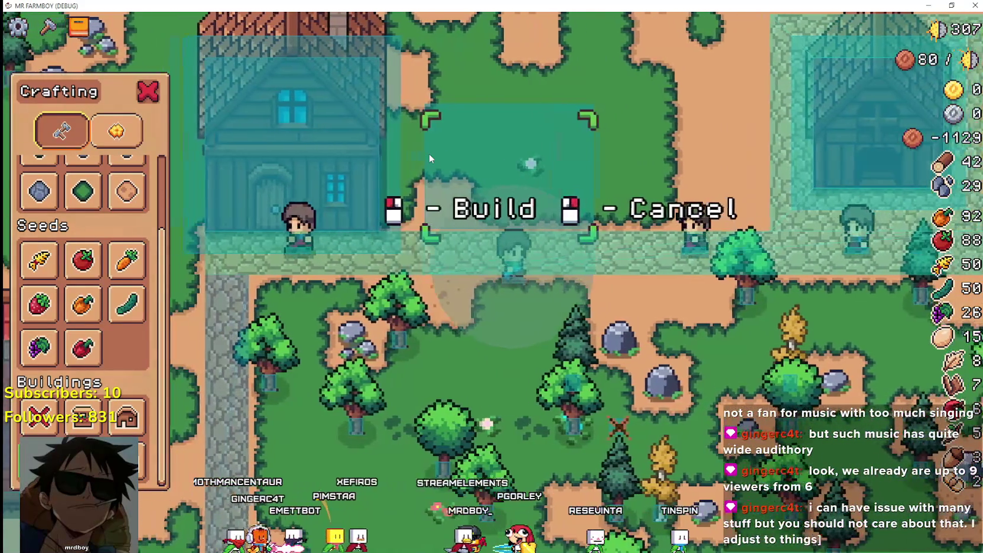
key(d)
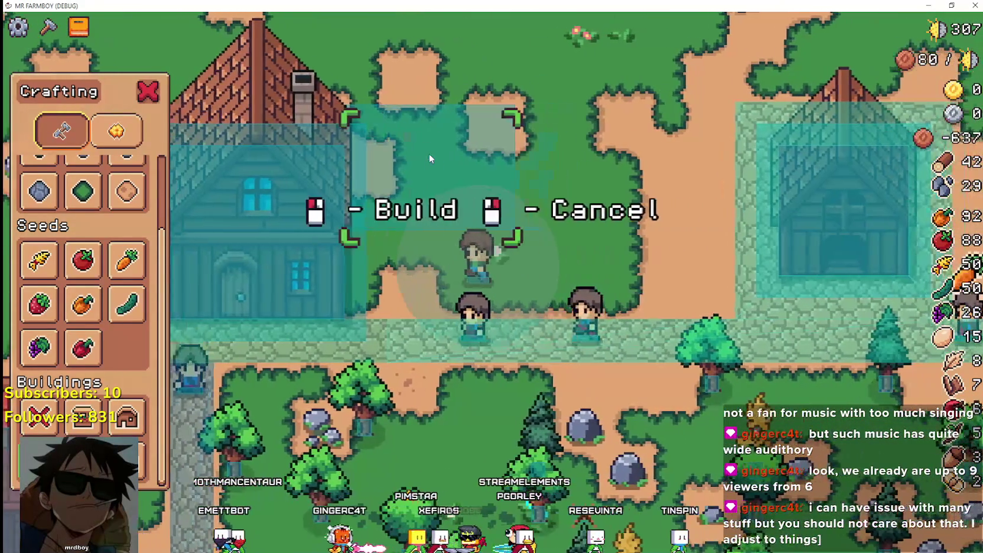
key(a)
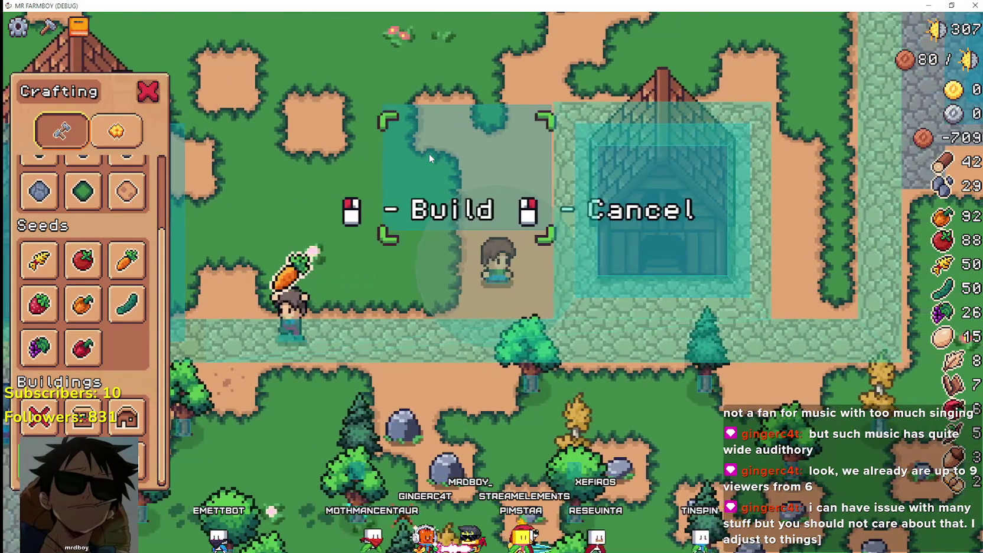
key(s)
scroll(429, 154, up, 2)
key(a)
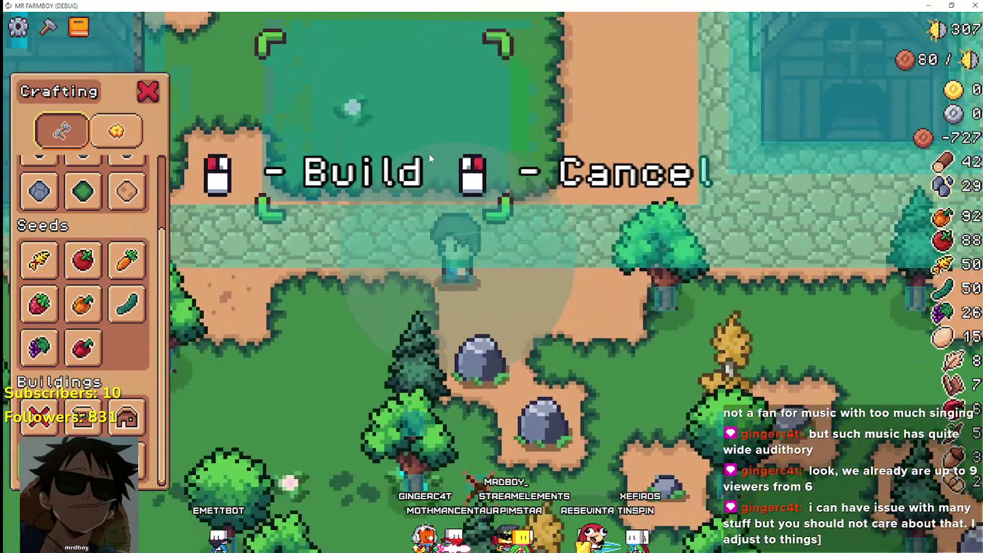
key(d)
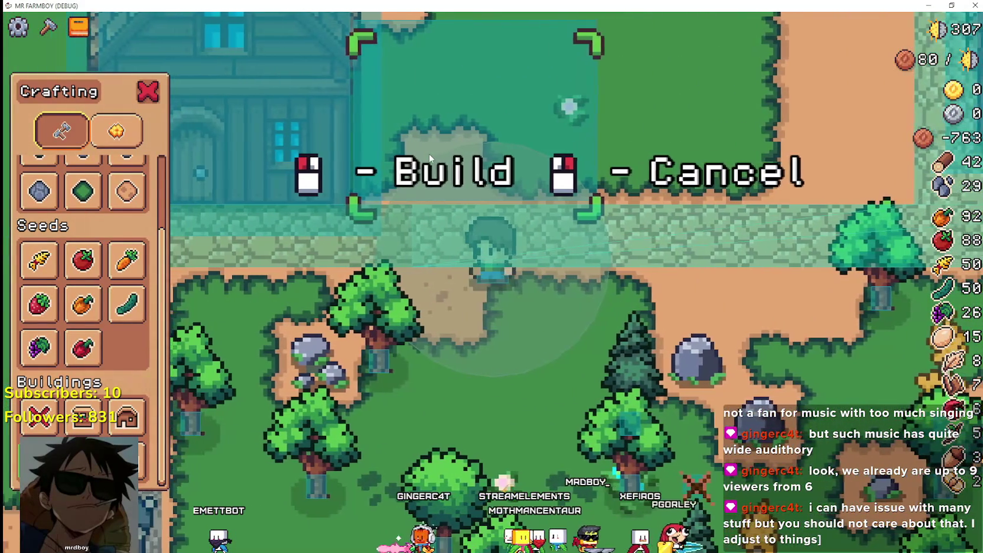
key(d)
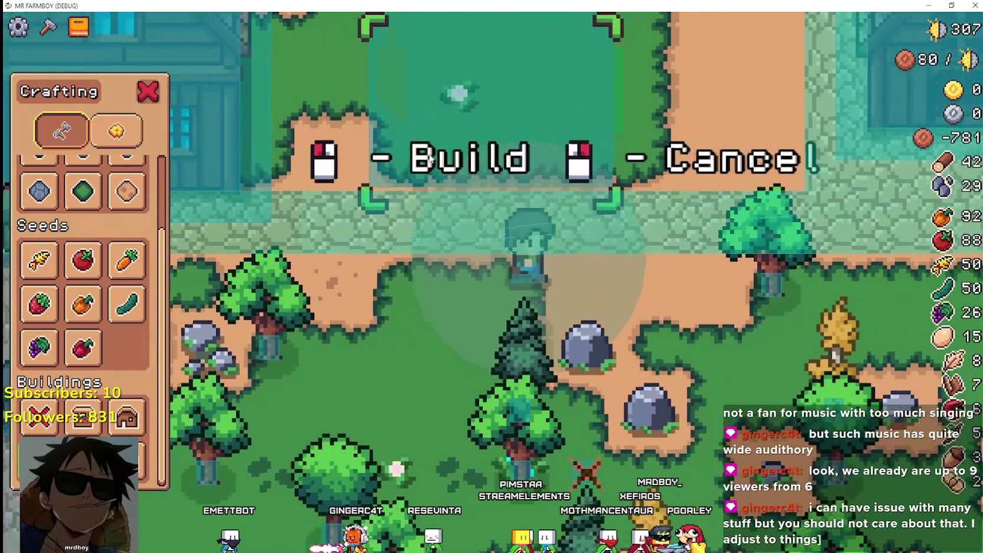
key(w)
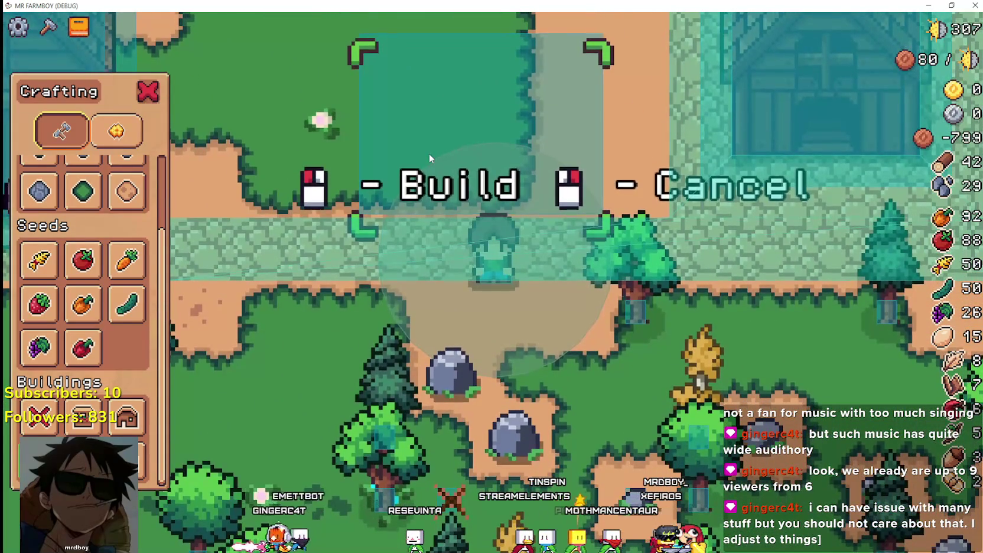